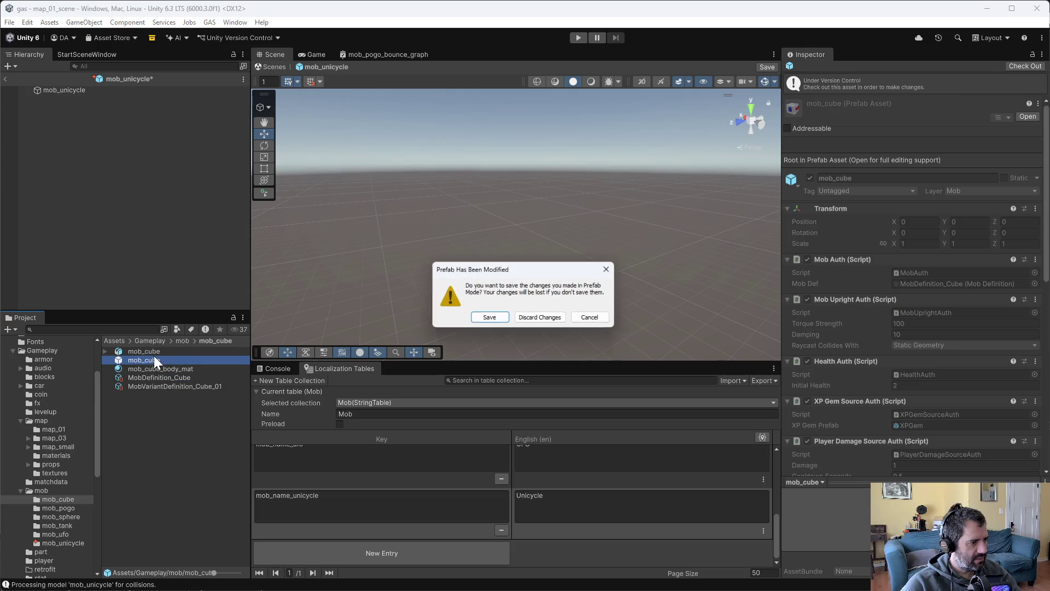
Set mob_cube's Hit Armor FX to Player Hit Armor and check out the prefab.
click(539, 317)
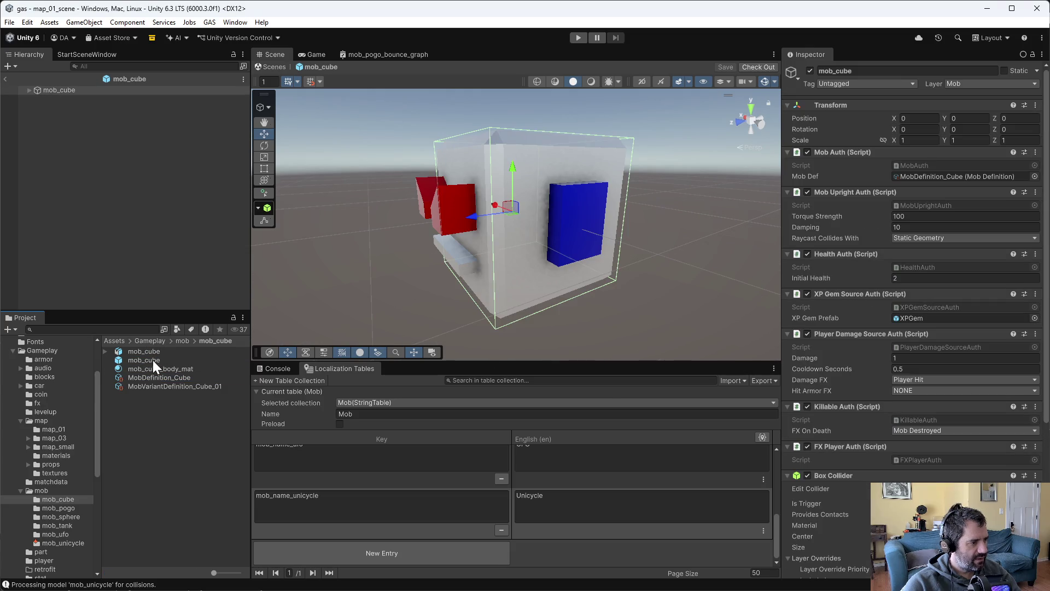
click(907, 390)
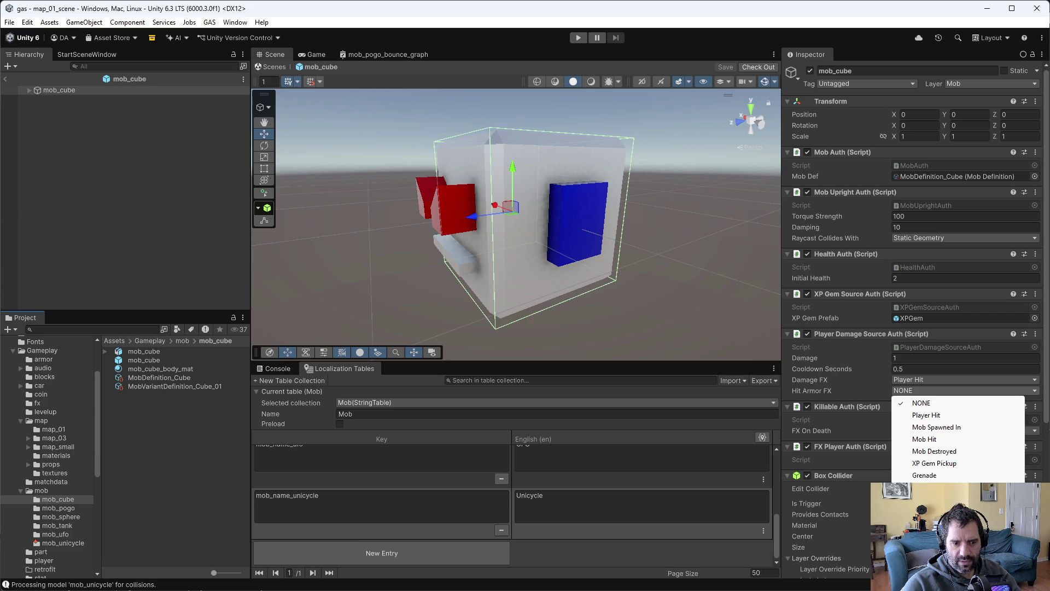
click(930, 486)
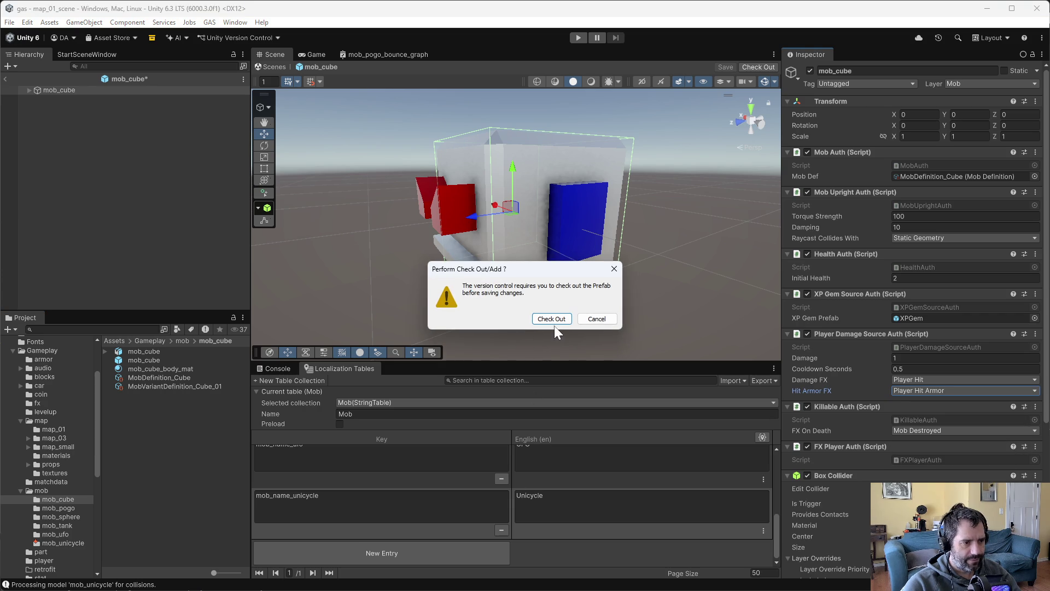
click(552, 320)
Review the mob_pogo, mob_tank and mob_ufo prefabs, then open mob_unicycle.
click(81, 508)
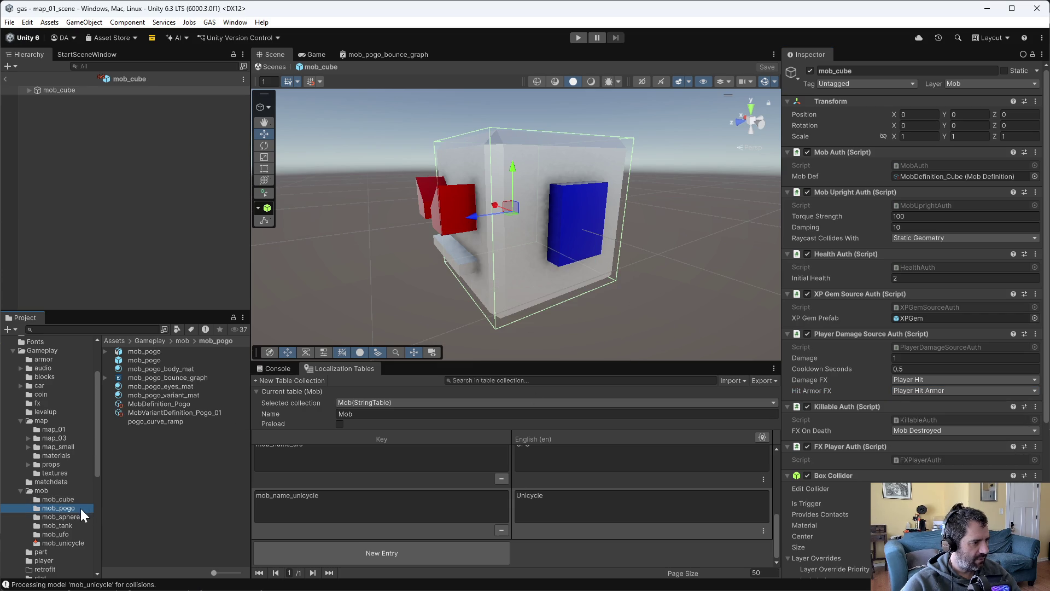
double_click(136, 360)
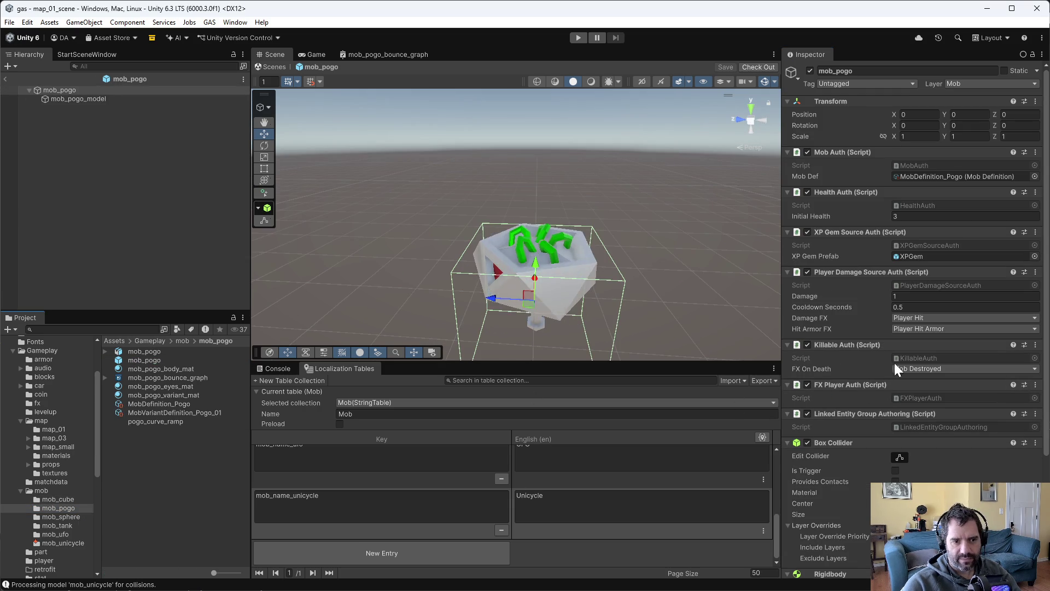
click(66, 526)
double_click(146, 360)
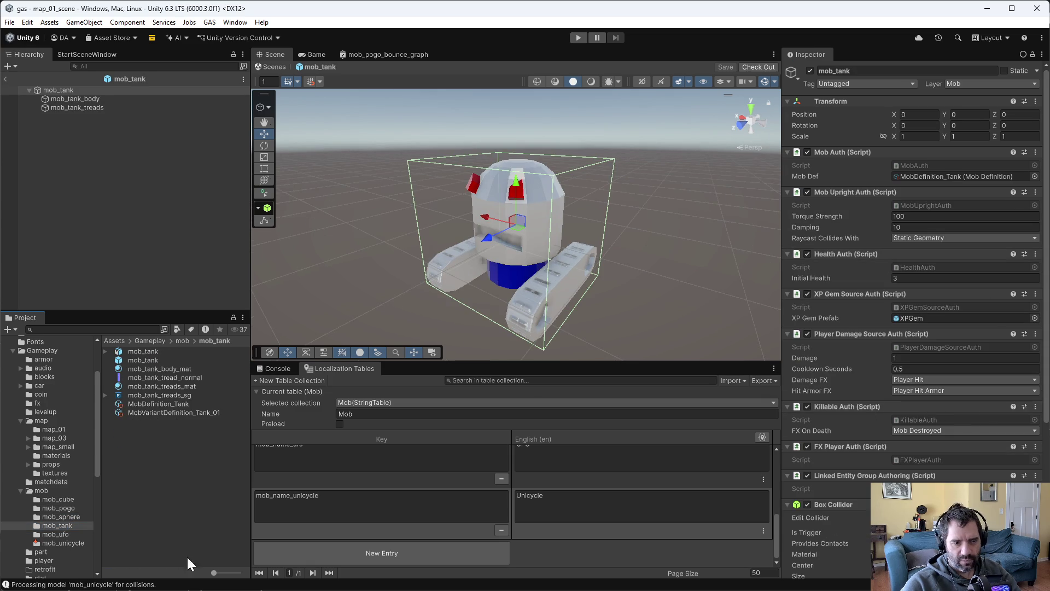
click(56, 535)
double_click(138, 360)
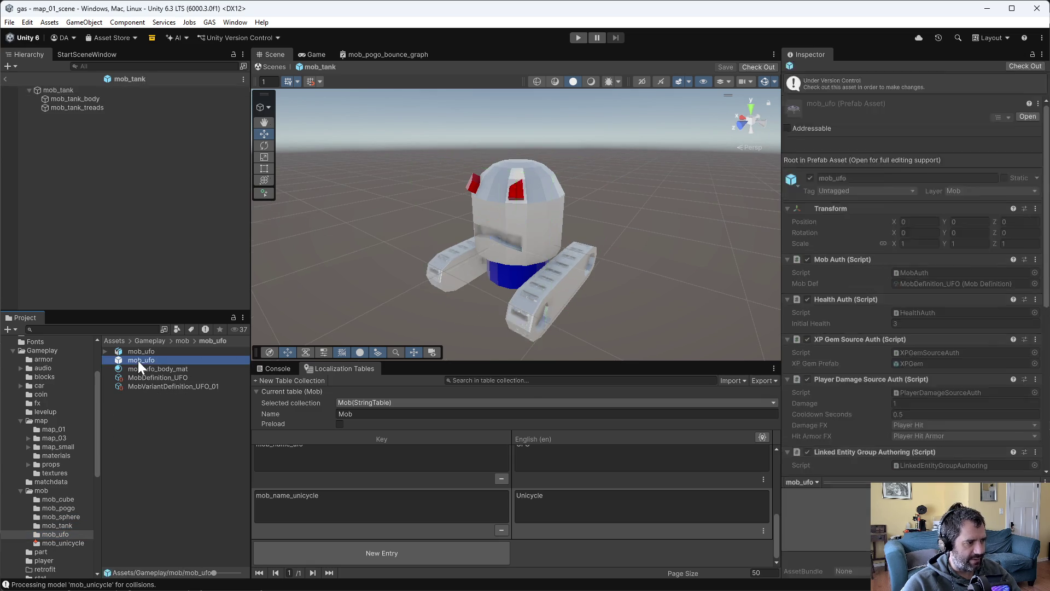
click(63, 543)
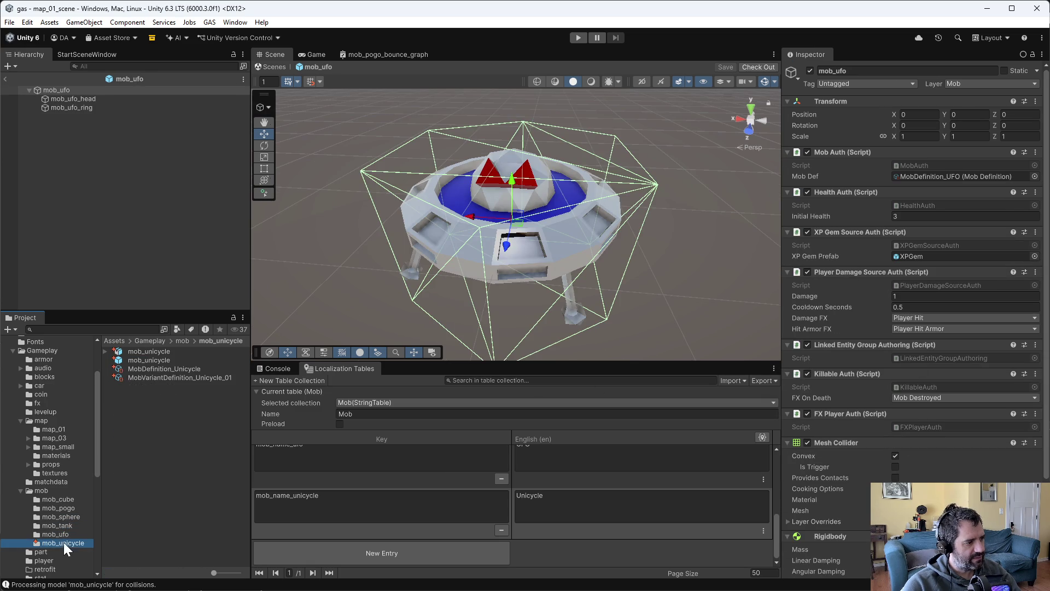
double_click(140, 360)
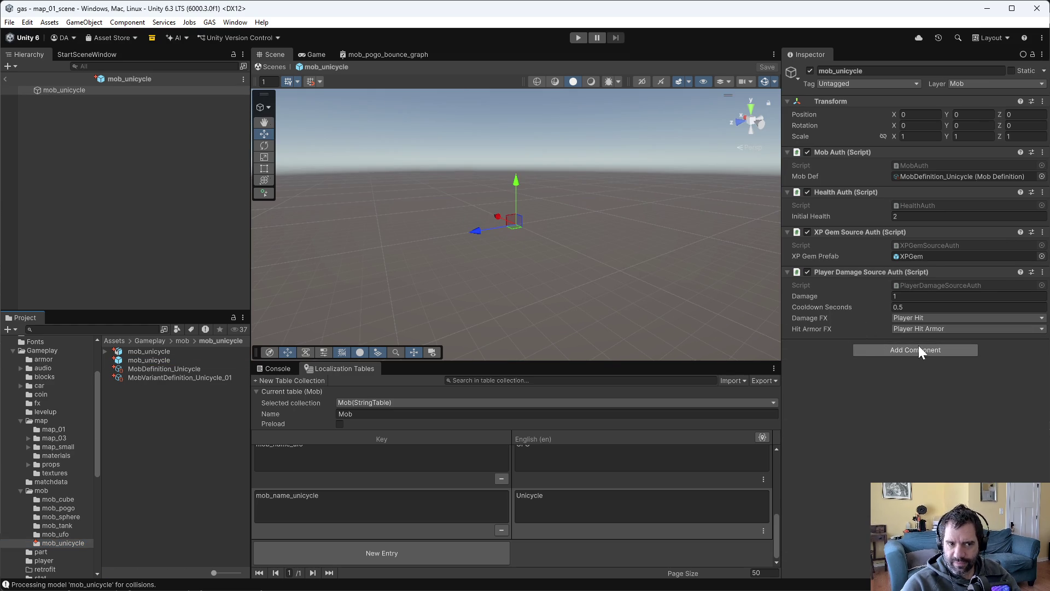
Add Killable Auth with FX On Death set to Mob Destroyed, placed above Linked Entity Group Authoring.
click(925, 350)
text(killa)
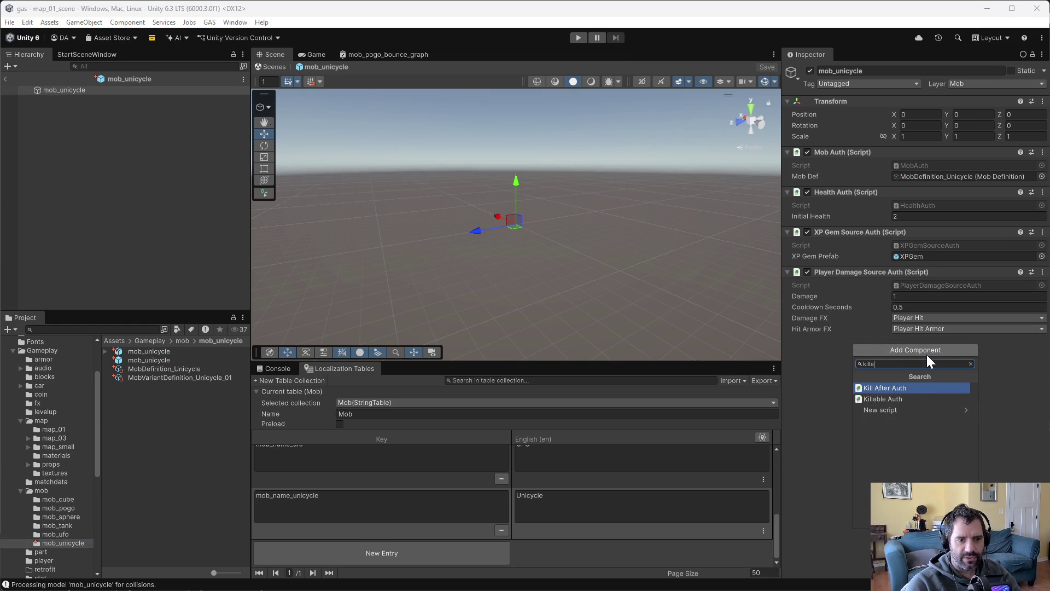
key(Down)
key(Return)
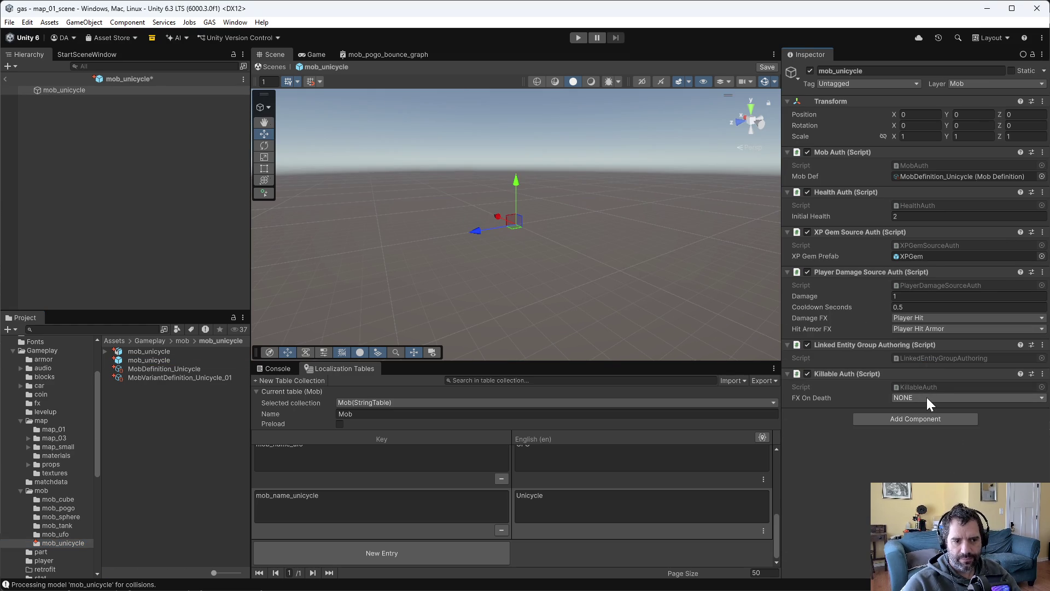
click(927, 397)
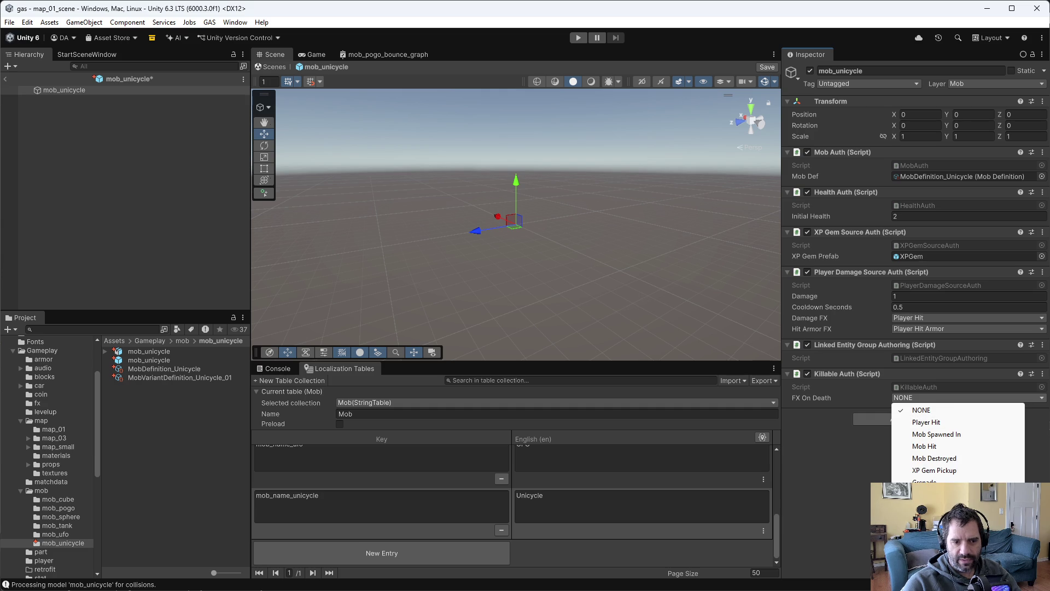
click(930, 458)
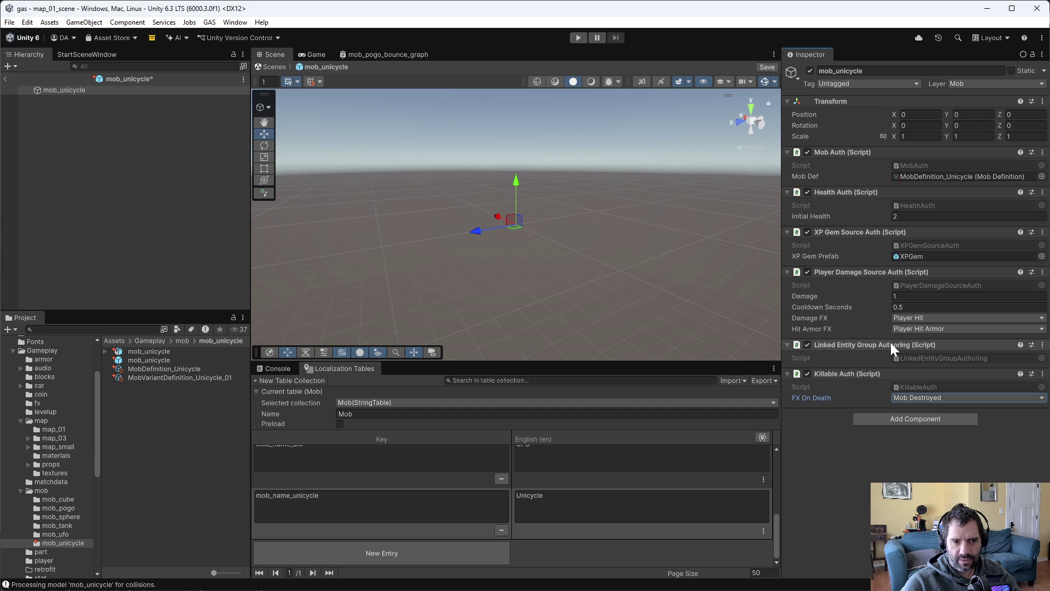
mouse_move(891, 343)
mouse_down()
mouse_move(875, 397)
mouse_move(886, 411)
mouse_up()
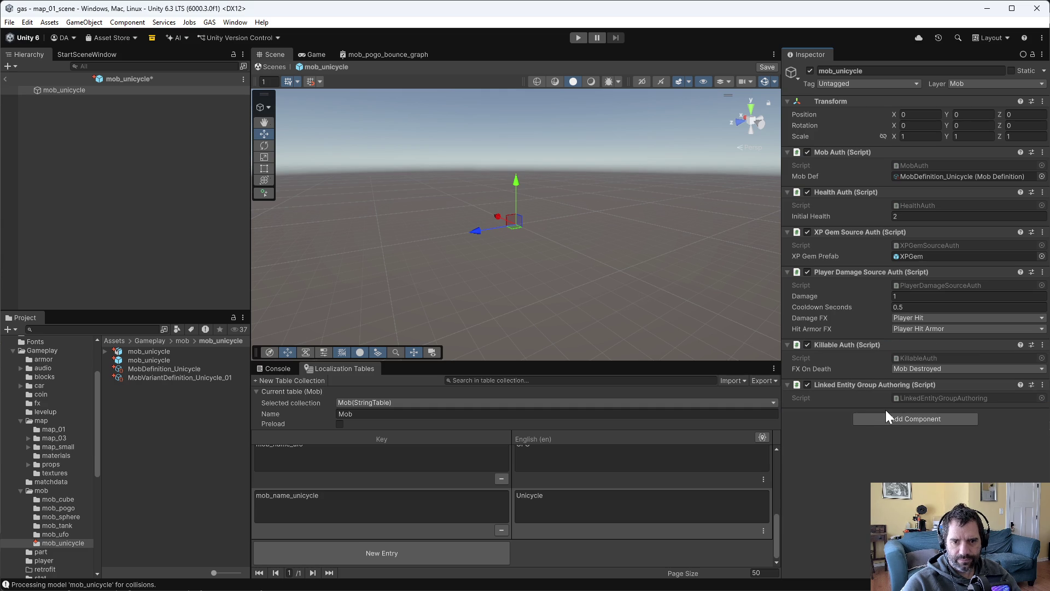
Add FX Player Auth above Linked Entity Group Authoring and reselect the mob_unicycle root.
click(898, 420)
text(fx)
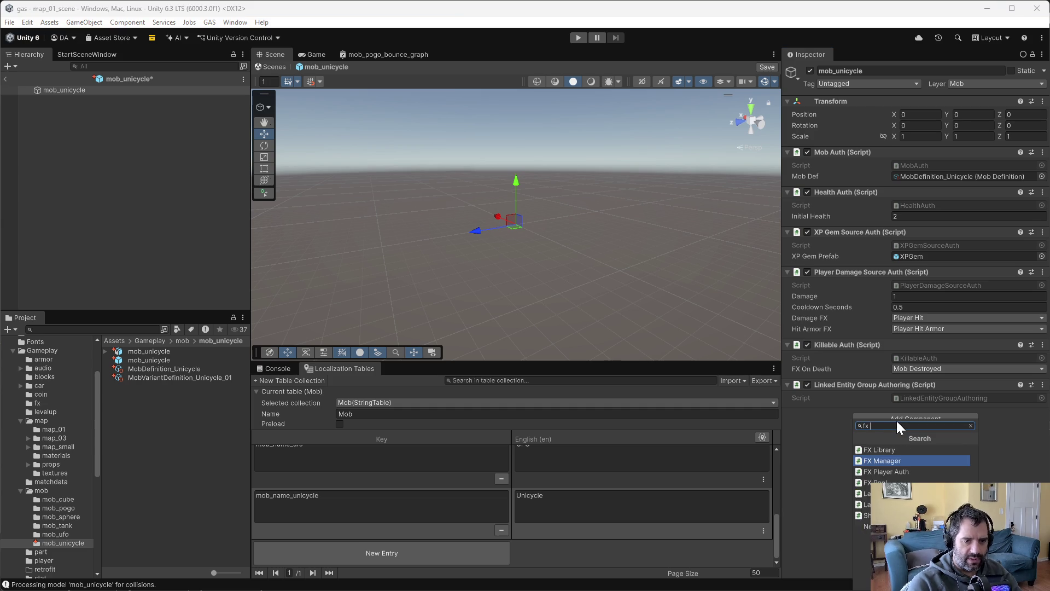
text(play)
key(Return)
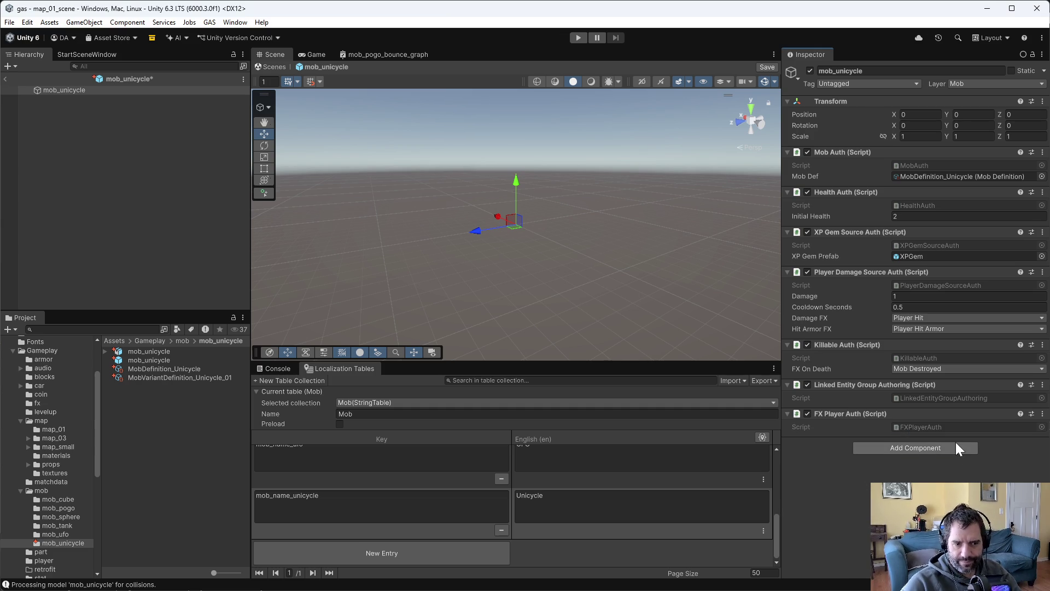
drag(865, 412, 864, 378)
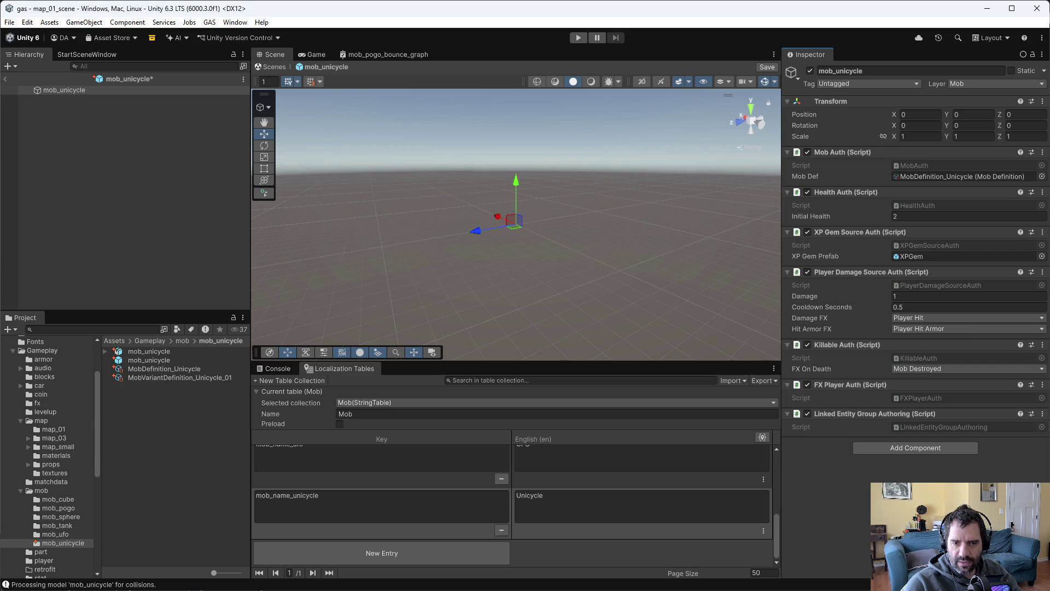
click(67, 102)
click(61, 91)
Create a 3D cube child under mob_unicycle and name it mob_unicycle_body.
right_click(61, 90)
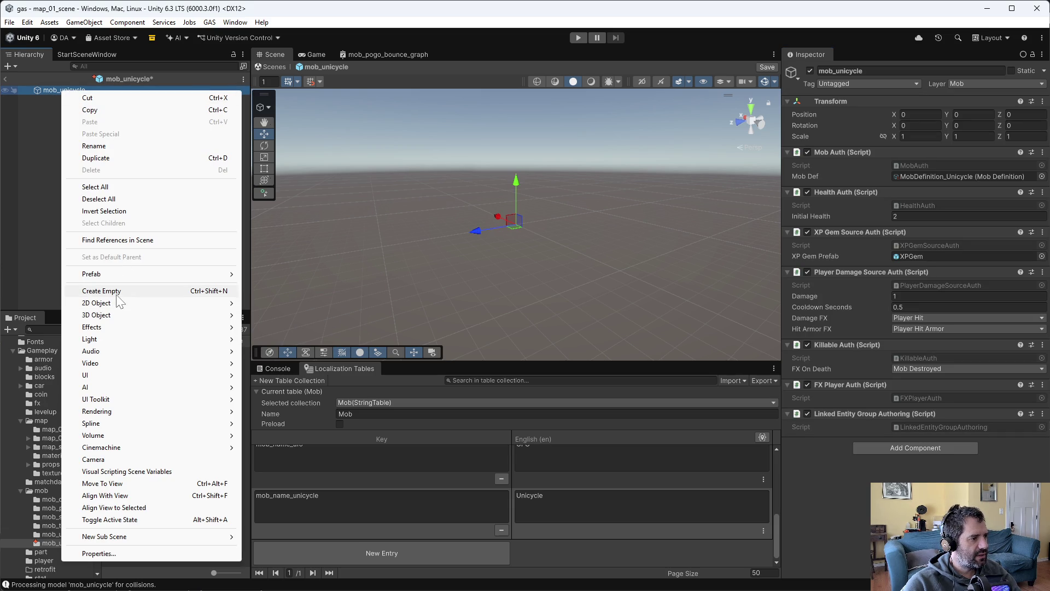
mouse_move(115, 305)
mouse_move(274, 303)
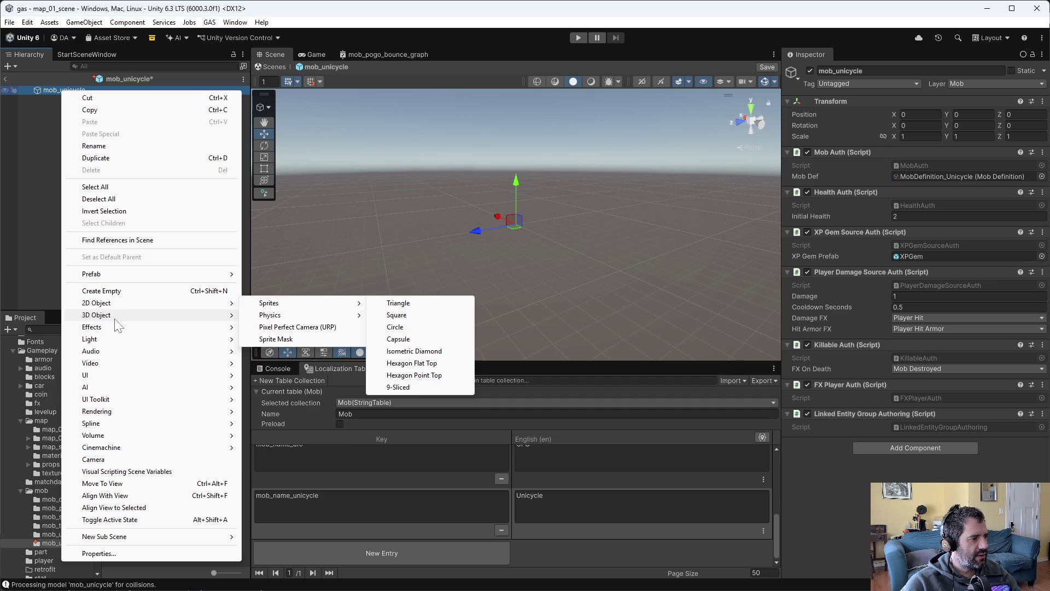
click(271, 316)
text(mob_unicyc)
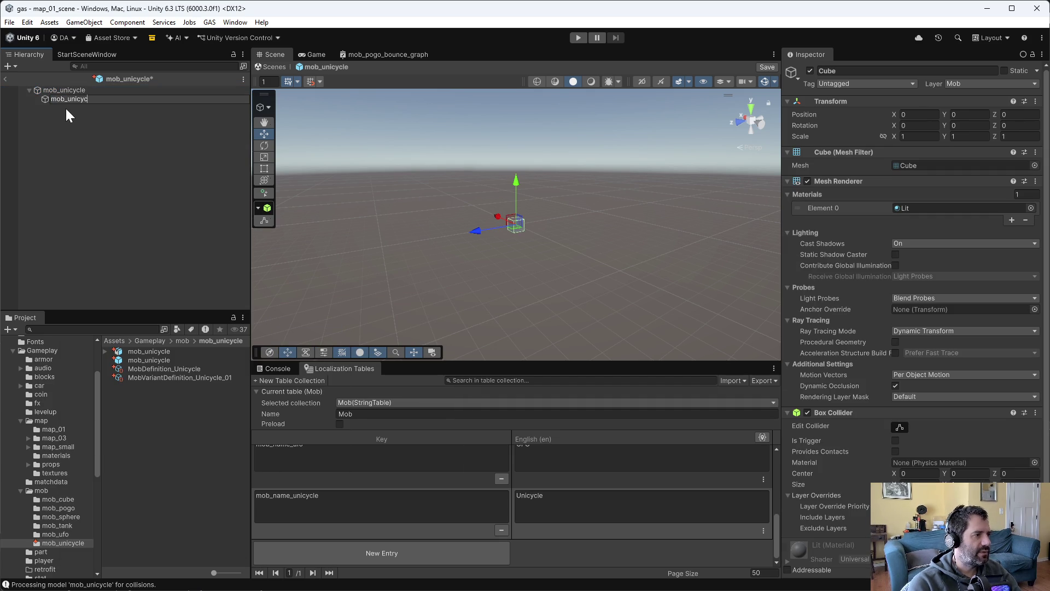
text(le_body)
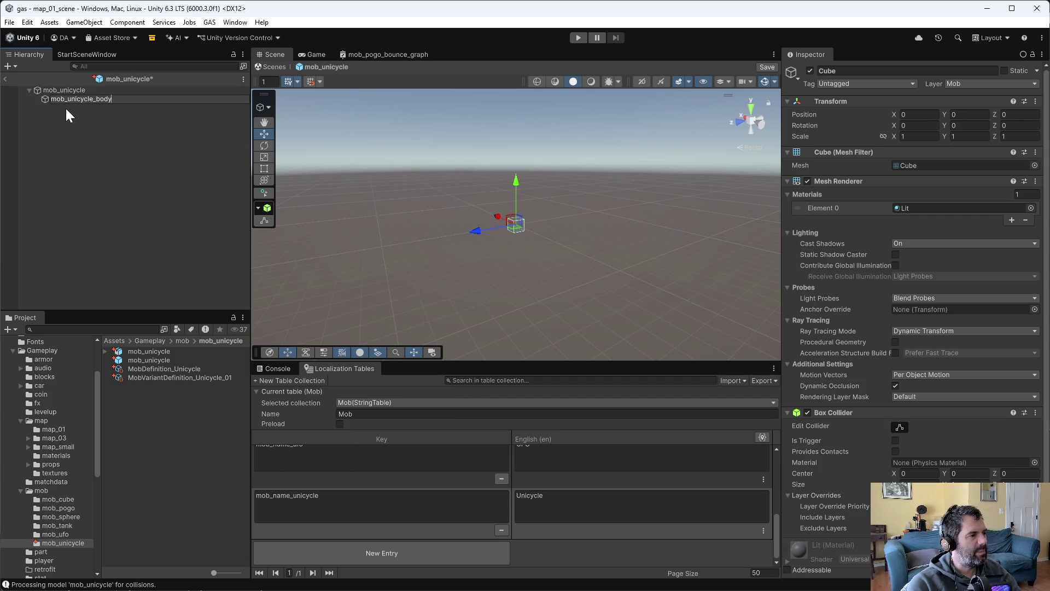
key(Return)
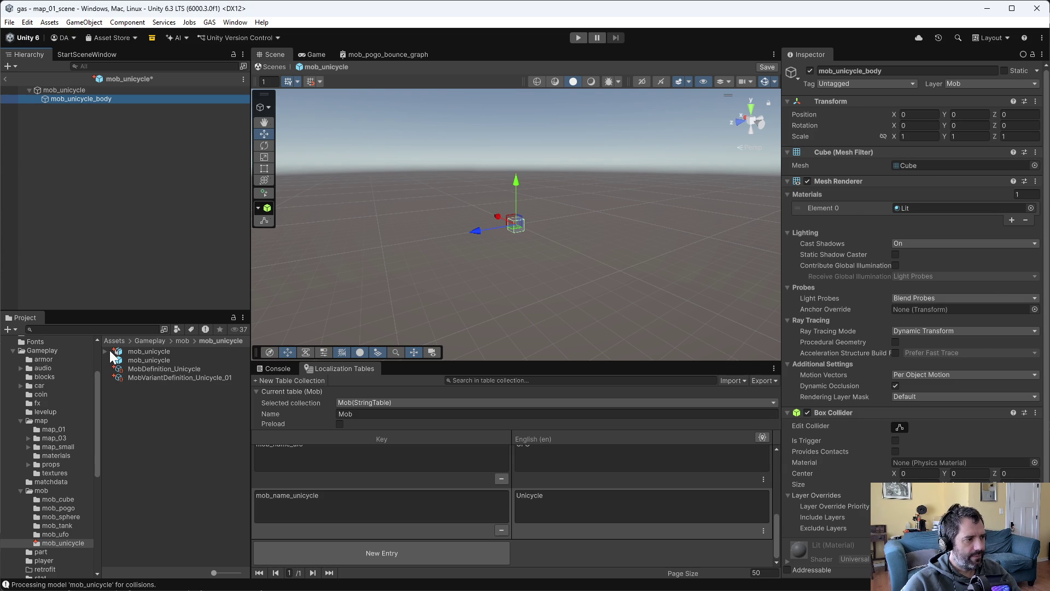
Set the mob_unicycle model's Material Creation Mode to None and apply.
click(137, 351)
click(970, 135)
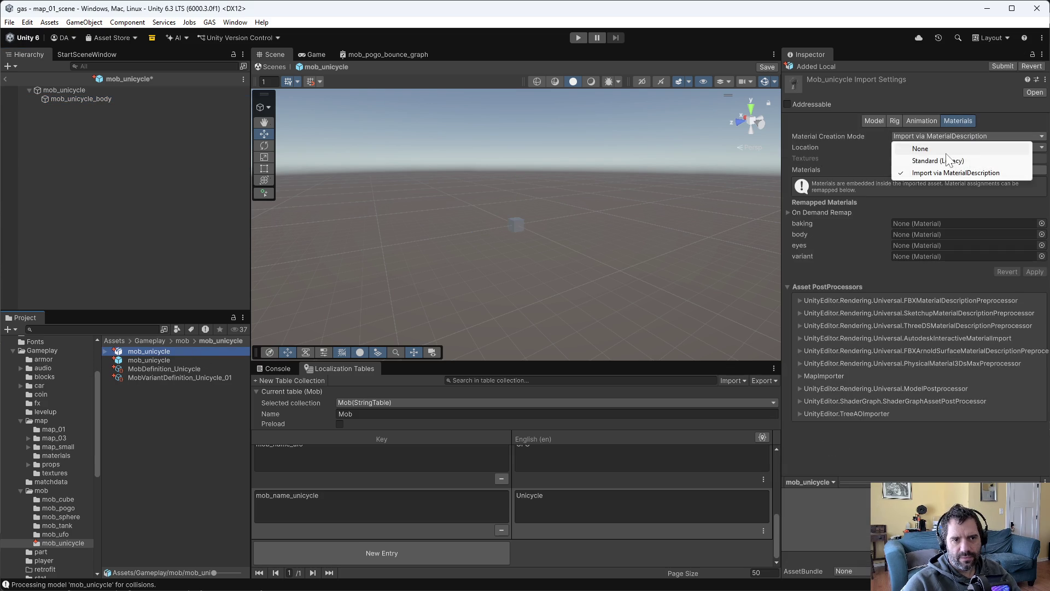
click(930, 149)
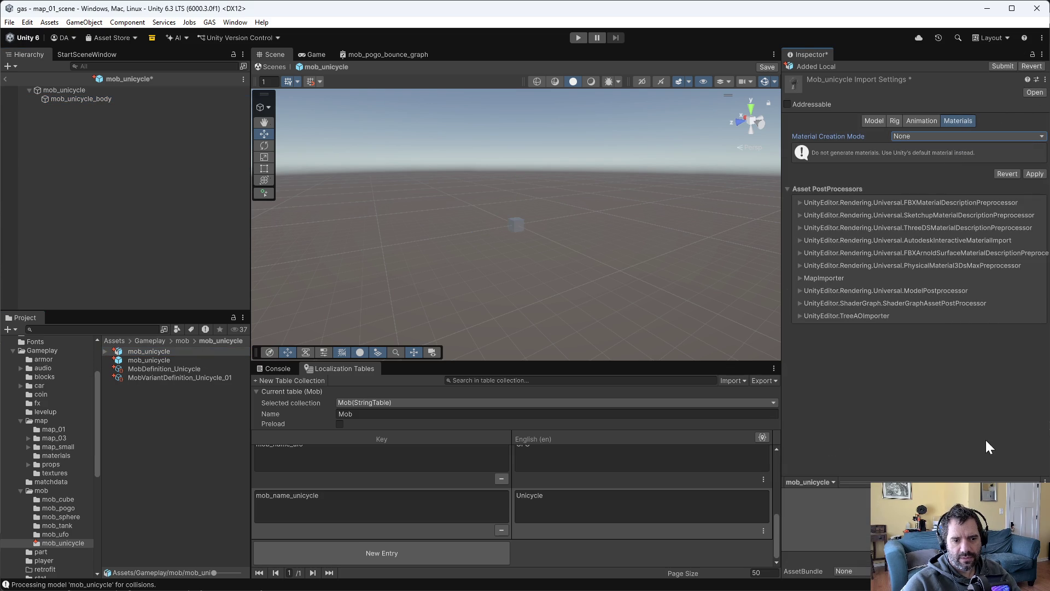
click(1035, 174)
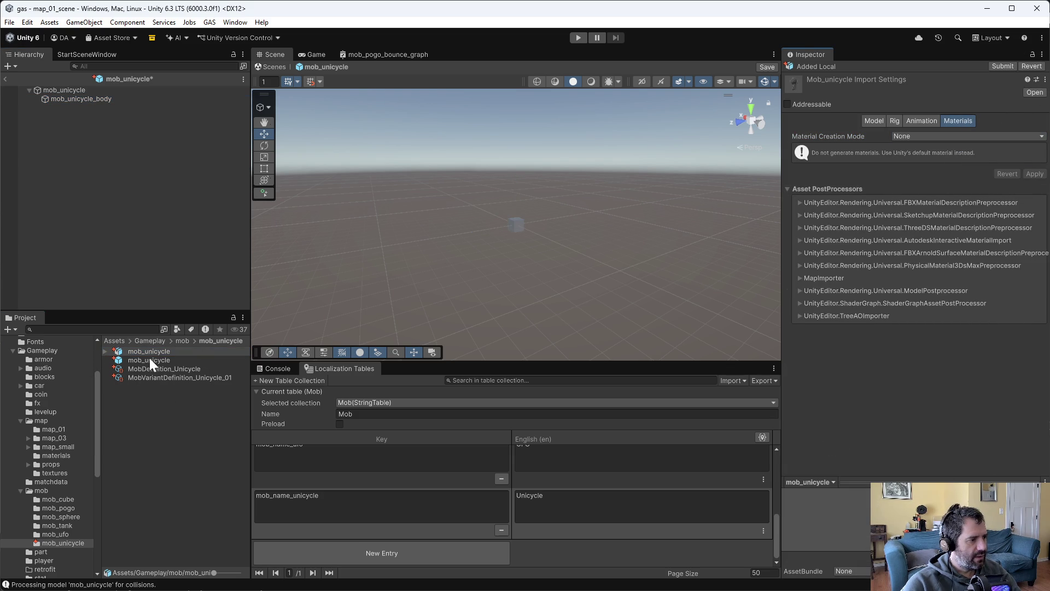
Return to the mob_unicycle prefab objects and expand the model to list its meshes.
click(149, 360)
click(594, 319)
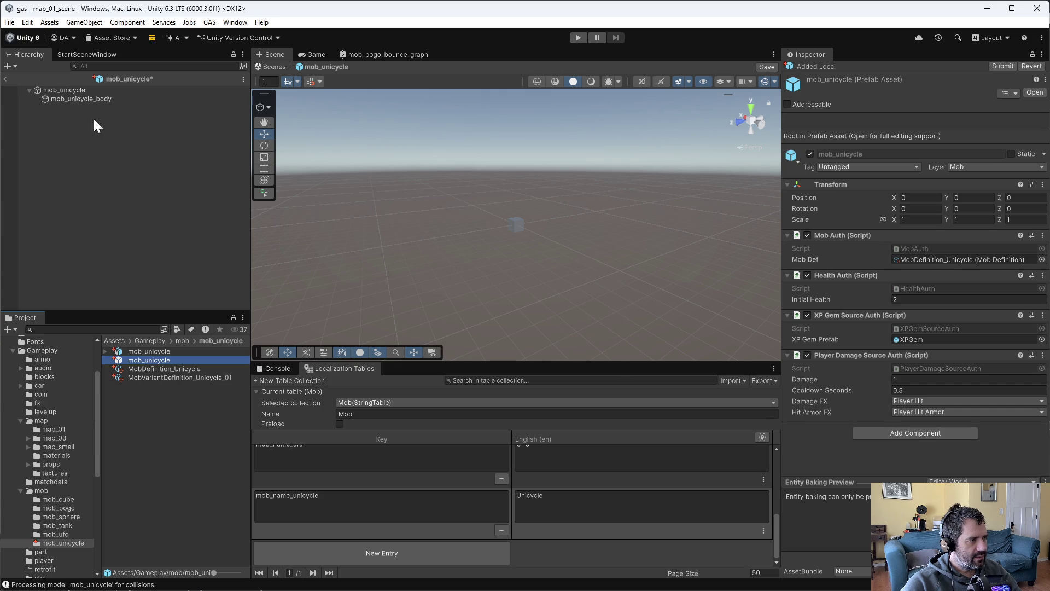
click(92, 91)
click(91, 100)
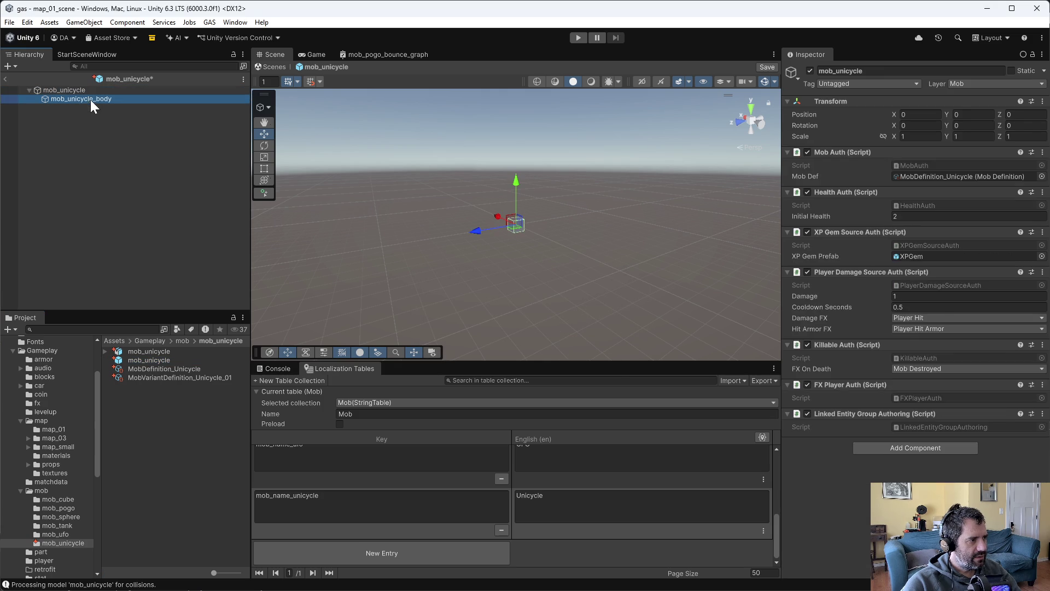
click(106, 351)
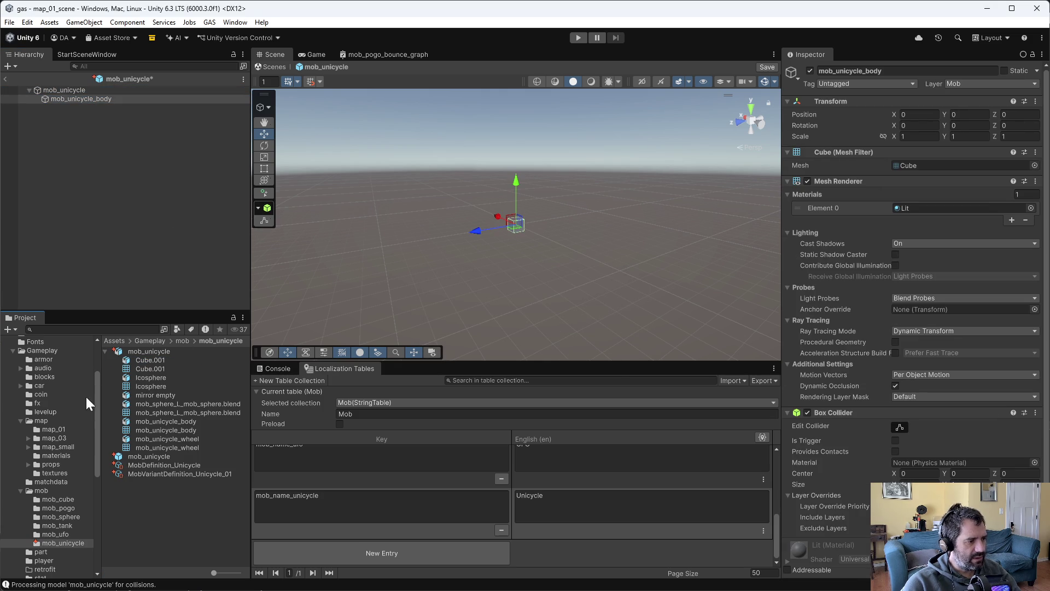
key(alt+Tab)
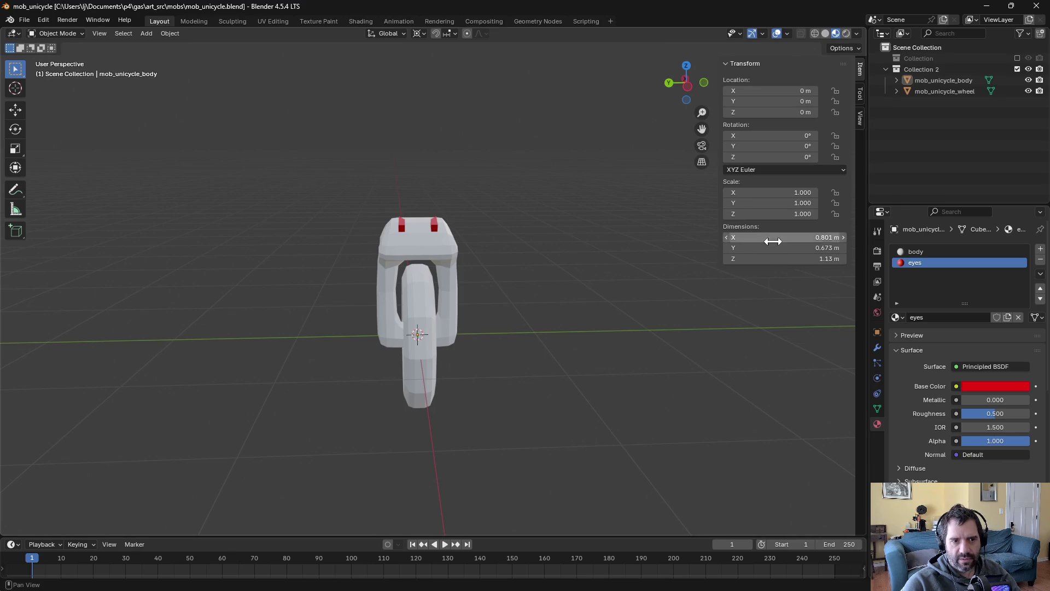
Export the unicycle from Collection 2 to mob_unicycle.fbx.
click(916, 71)
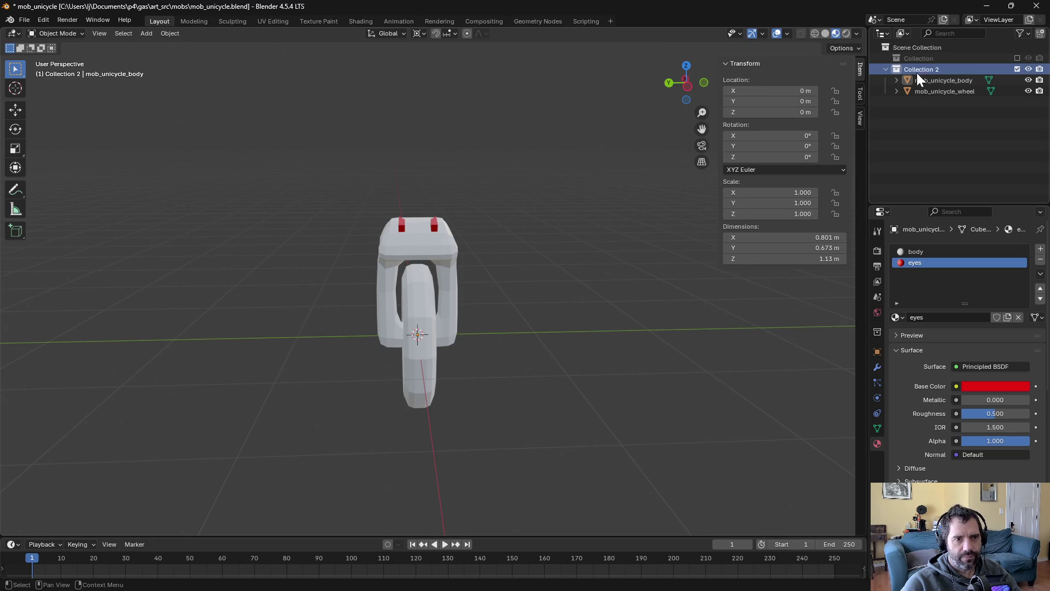
click(24, 20)
mouse_move(51, 189)
click(182, 283)
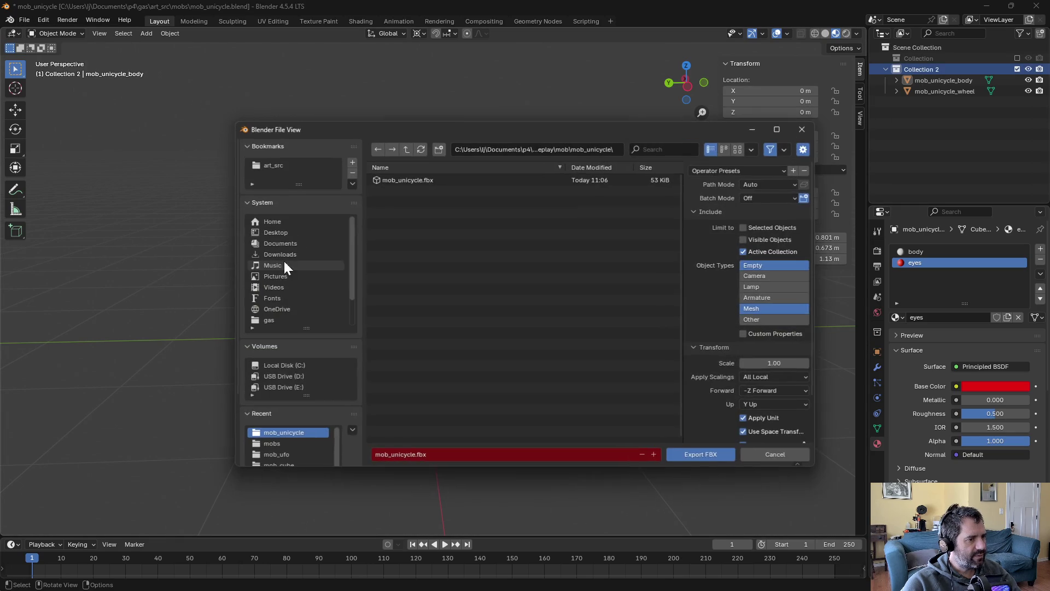
click(714, 455)
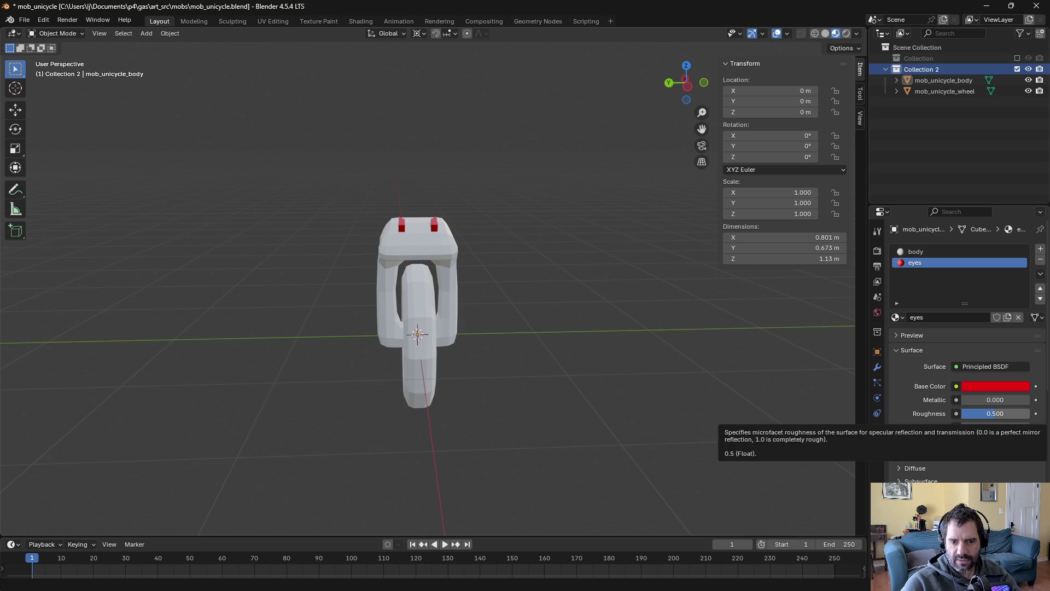
Save mob_unicycle.blend and reselect the mob_unicycle prefab in Unity.
key(ctrl+s)
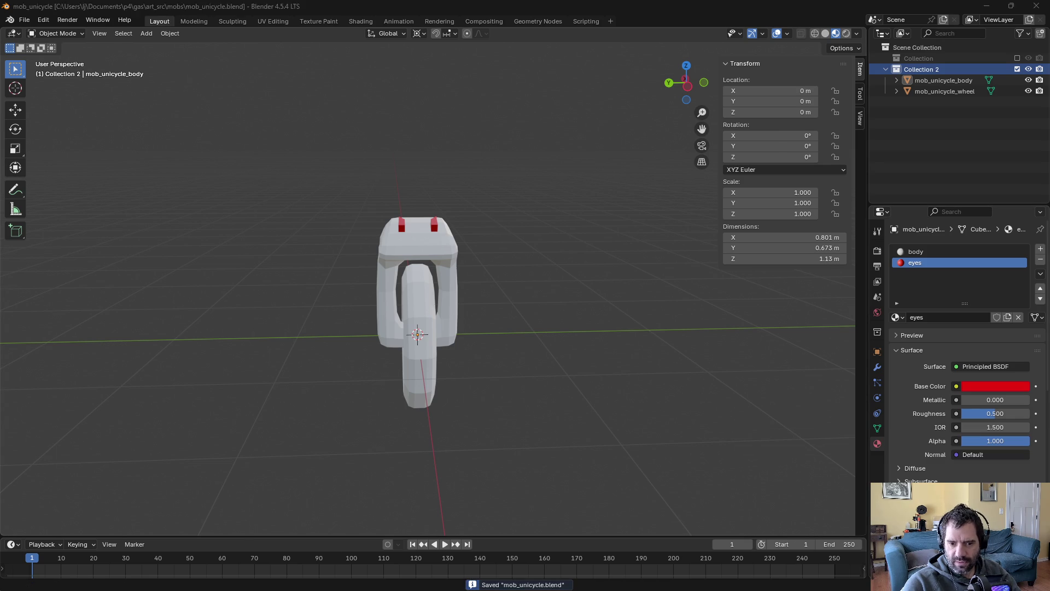
key(alt+Tab)
click(140, 395)
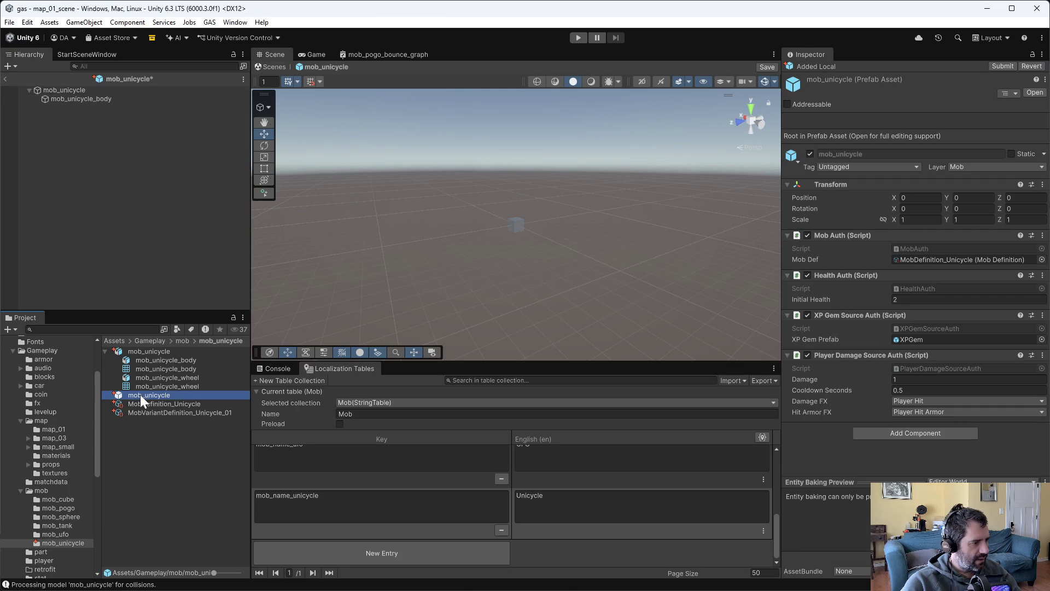
Give mob_unicycle_body the mob_unicycle_body mesh and remove its Box Collider.
click(63, 102)
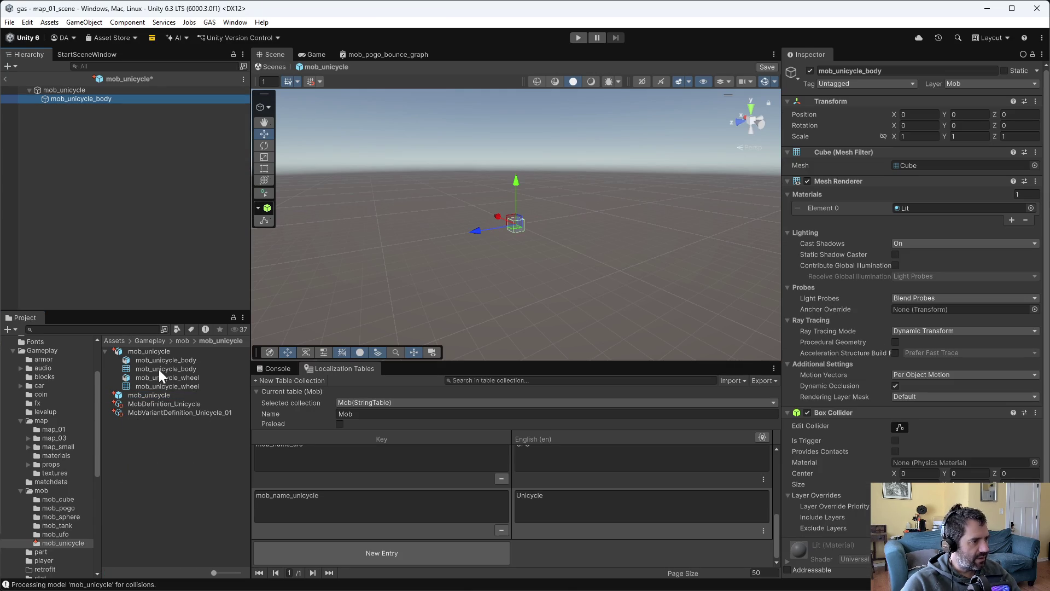
mouse_move(159, 368)
mouse_down()
mouse_move(328, 364)
mouse_move(940, 166)
mouse_up()
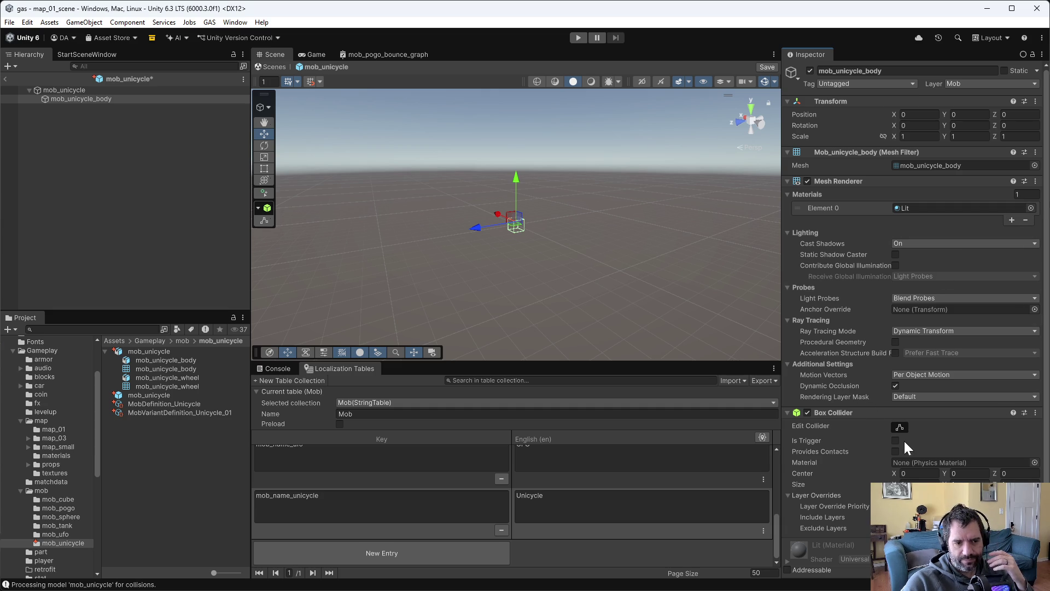
click(1036, 415)
click(967, 440)
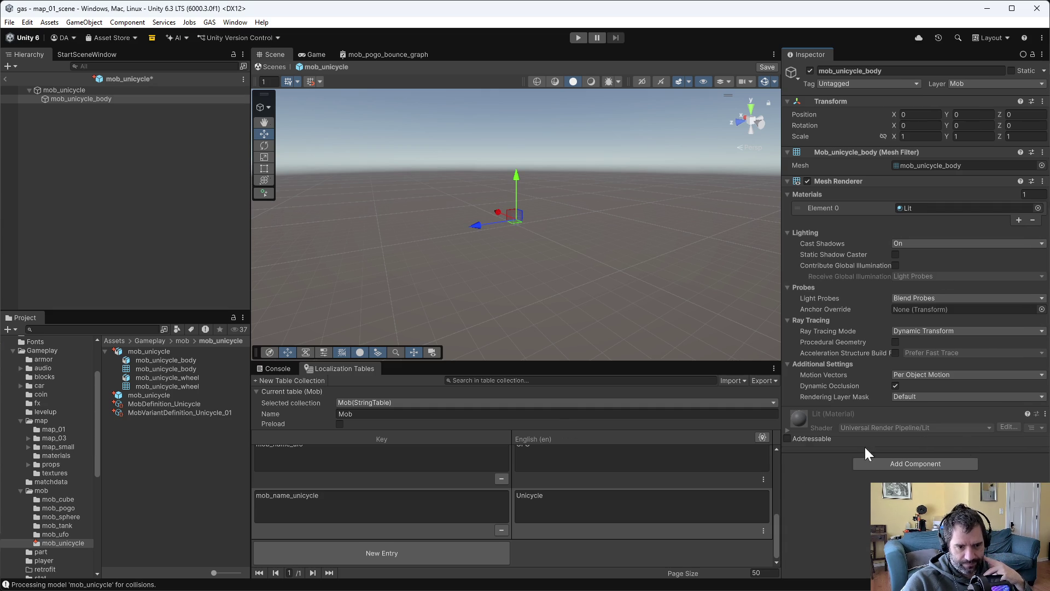
Duplicate the body as mob_unicycle_wheel and assign it the mob_unicycle_wheel mesh.
click(58, 206)
click(97, 97)
key(ctrl+d)
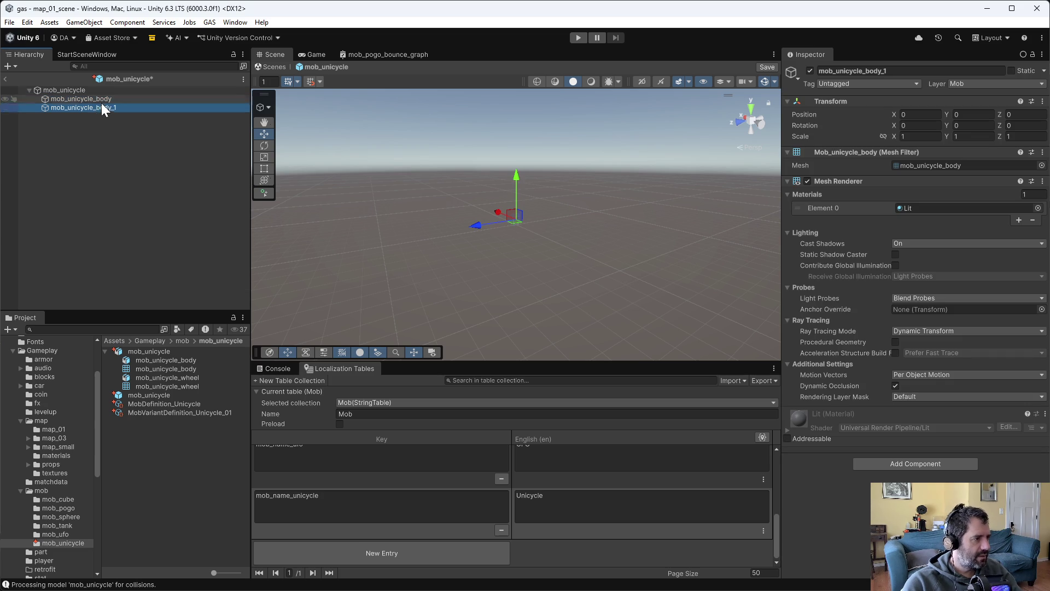
click(96, 108)
drag(95, 108, 169, 111)
text(wheel)
key(Return)
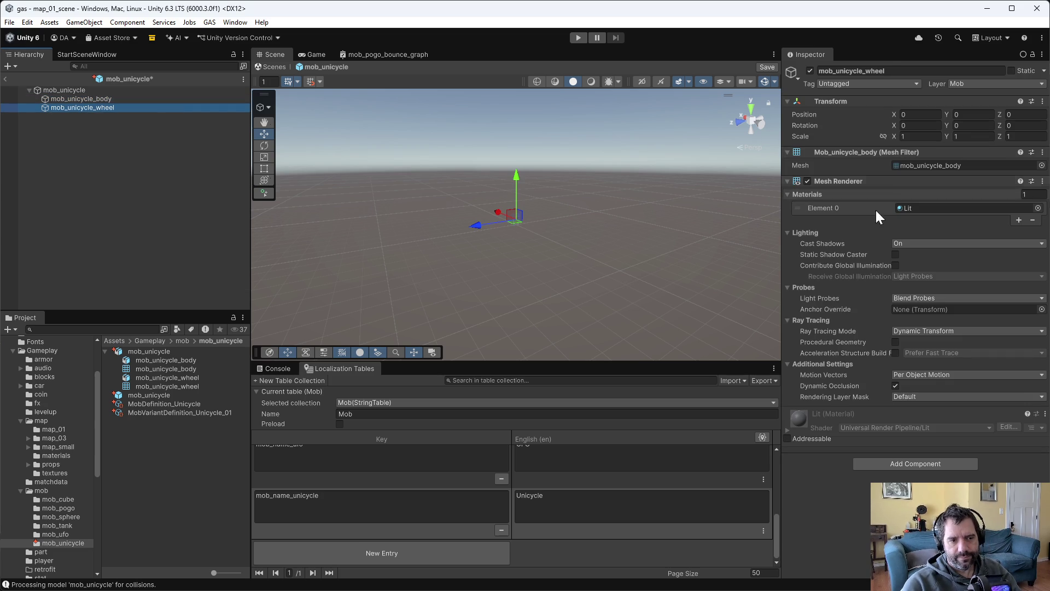
mouse_move(179, 385)
mouse_down()
mouse_move(880, 204)
mouse_move(948, 166)
mouse_up()
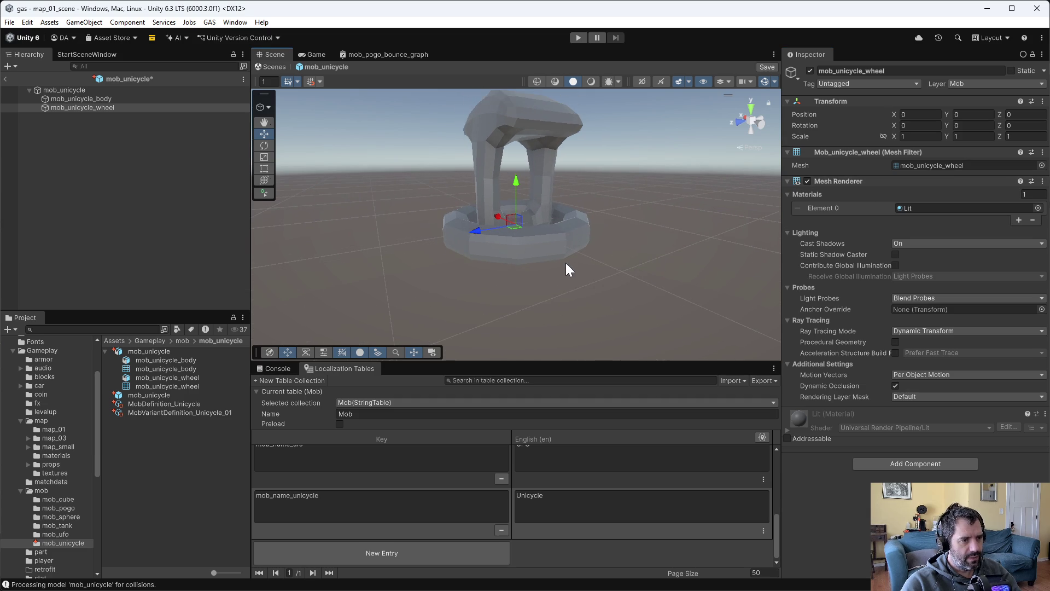
Check the root, body and wheel objects and orbit the scene to inspect the wheel.
click(94, 98)
click(99, 107)
click(102, 100)
click(93, 90)
click(97, 98)
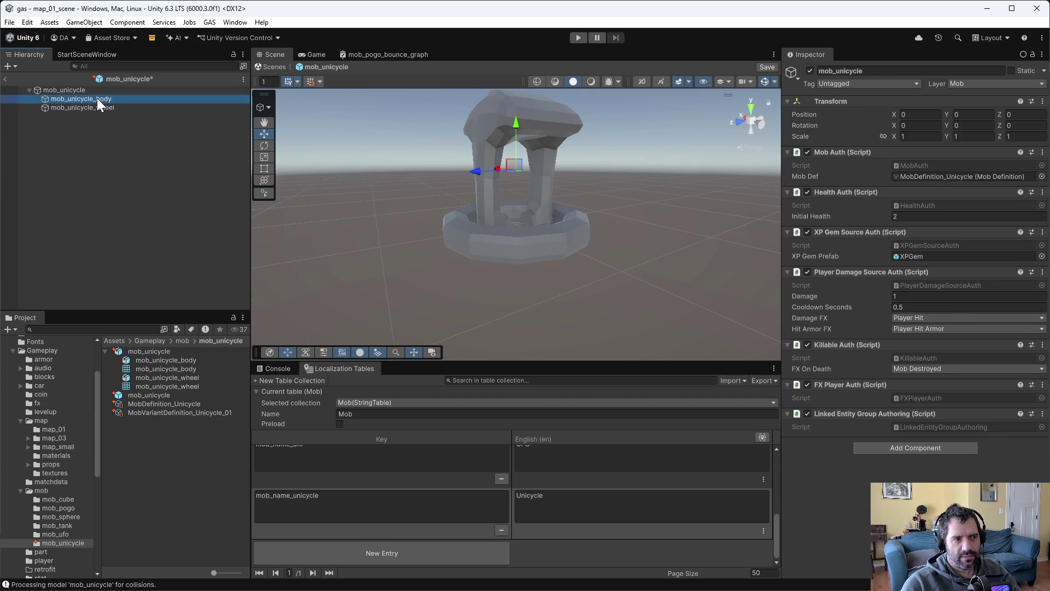
click(97, 107)
mouse_move(520, 258)
mouse_down()
mouse_move(576, 332)
mouse_move(554, 353)
mouse_move(495, 285)
mouse_up()
key(alt+Tab)
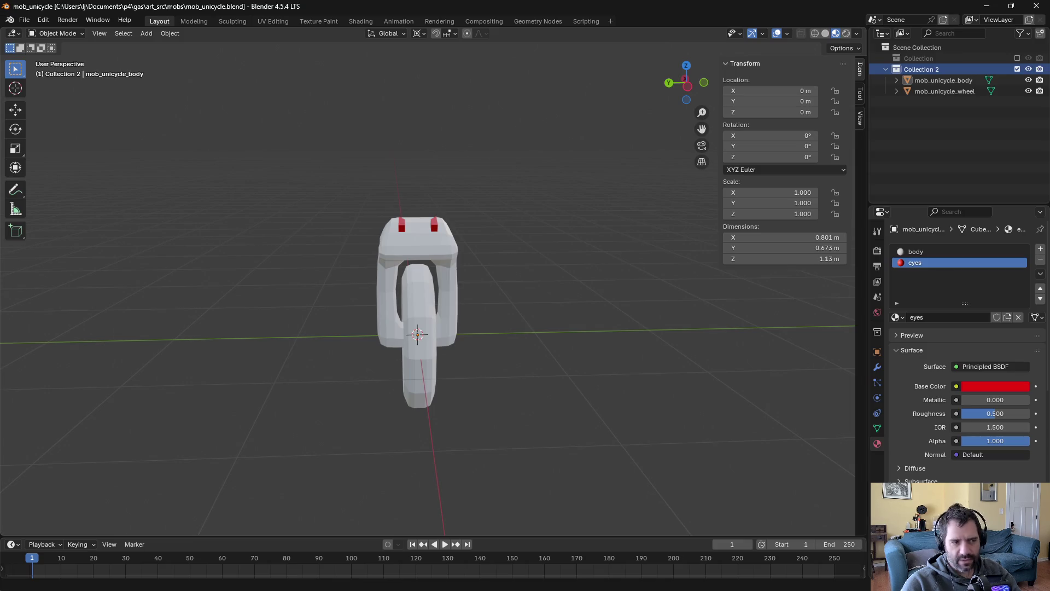
Apply the wheel's 90° X rotation to its mesh and save mob_unicycle.blend.
click(432, 326)
click(878, 351)
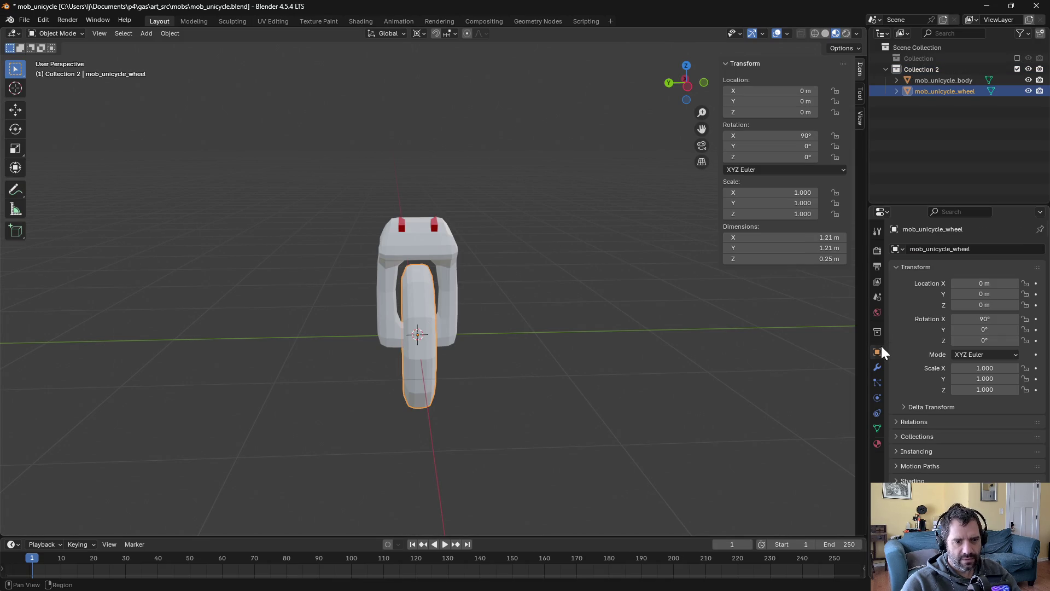
key(ctrl+a)
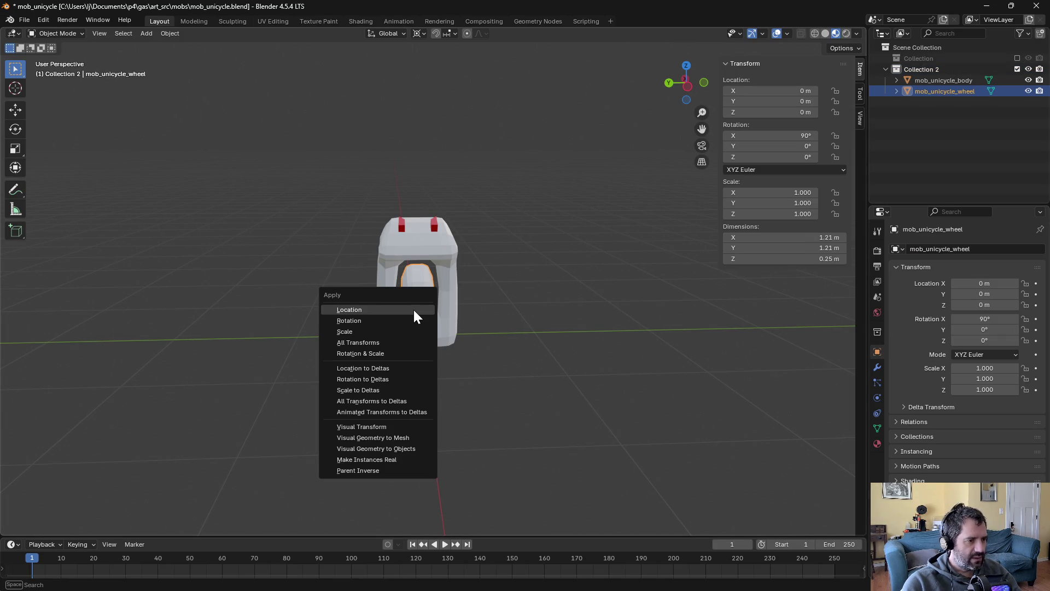
click(406, 320)
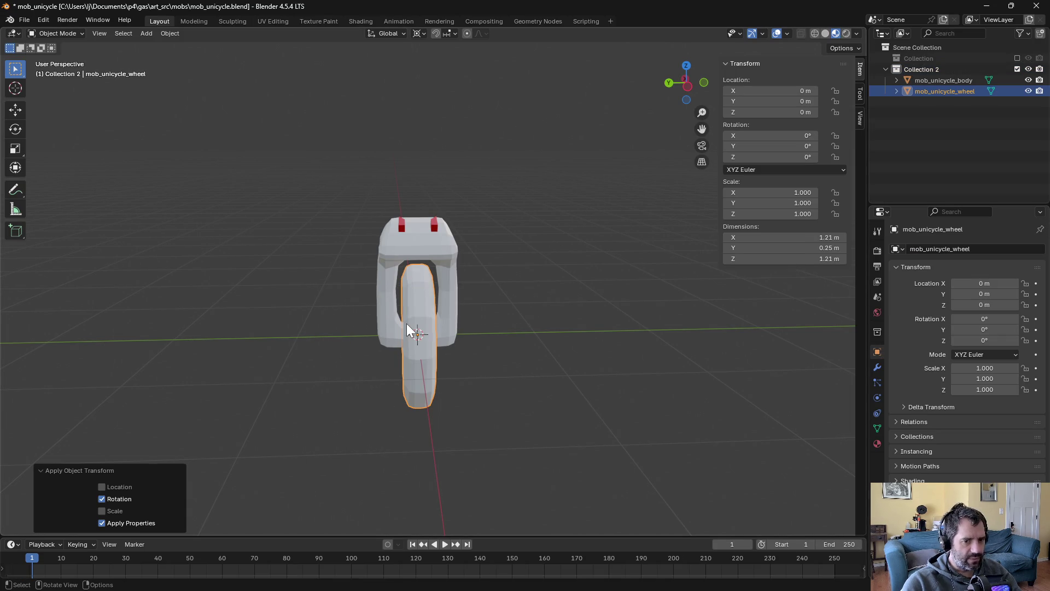
click(435, 251)
key(ctrl+s)
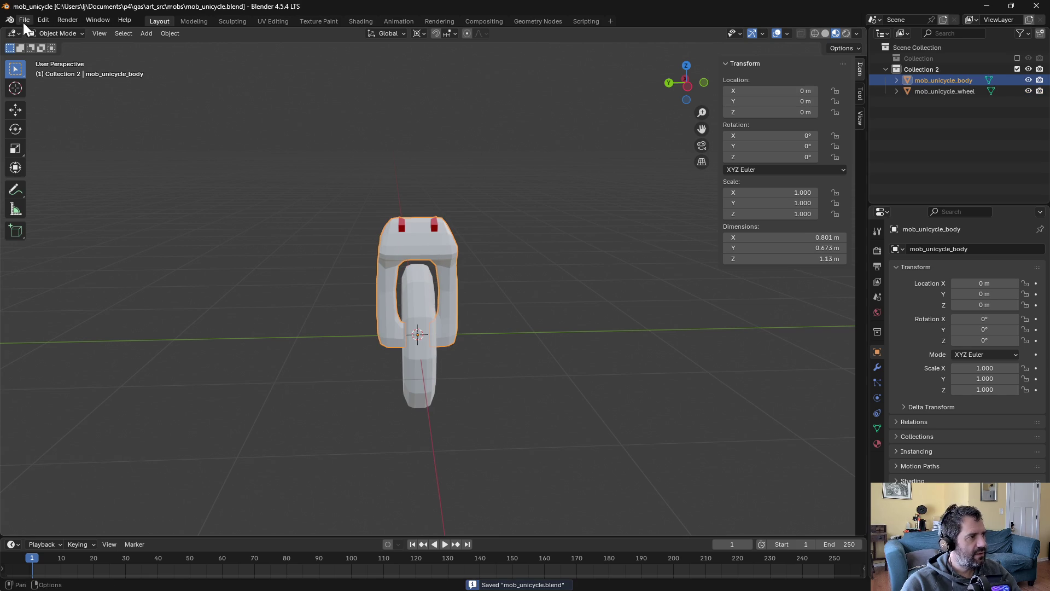
Re-export the unicycle to mob_unicycle.fbx.
click(24, 20)
mouse_move(90, 189)
click(173, 284)
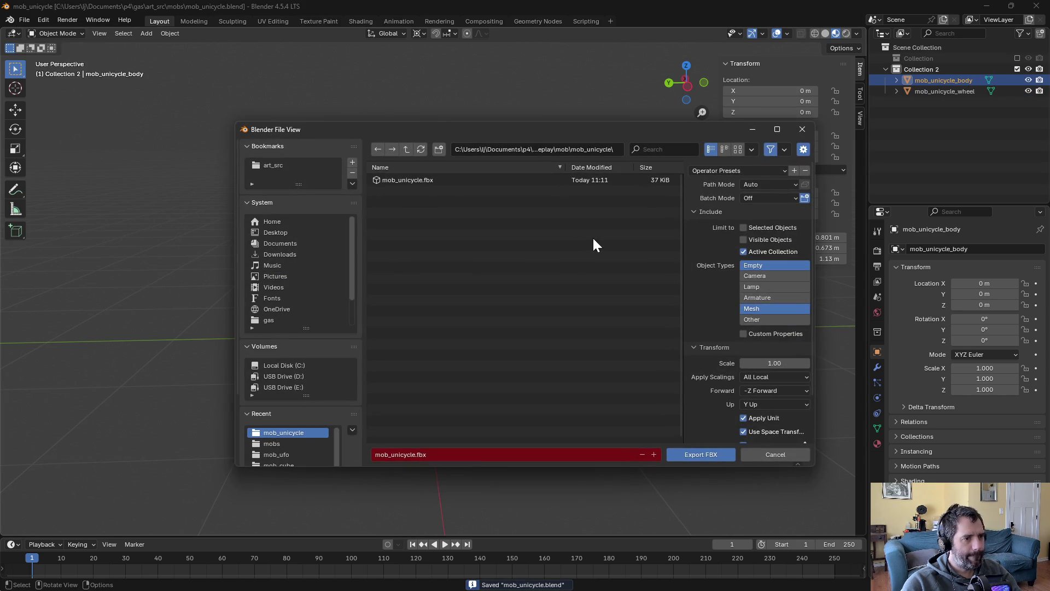
click(711, 451)
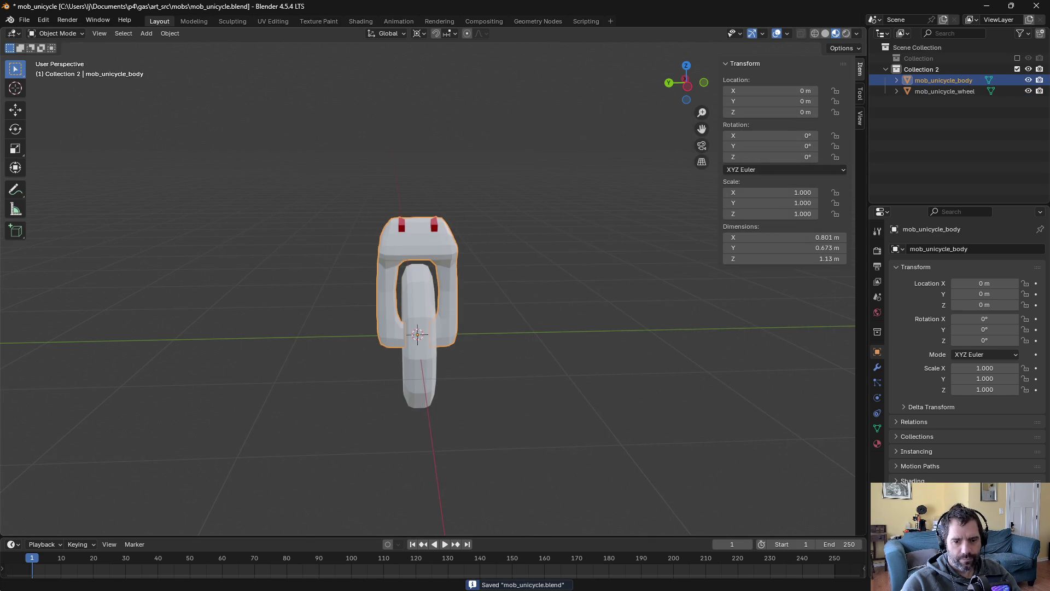
Inspect the reimported wheel in Unity, then select the wheel in Blender.
key(alt+Tab)
mouse_move(582, 293)
mouse_down()
mouse_move(455, 204)
mouse_move(390, 196)
mouse_move(481, 234)
mouse_move(838, 290)
mouse_up()
scroll(574, 259, up, 10)
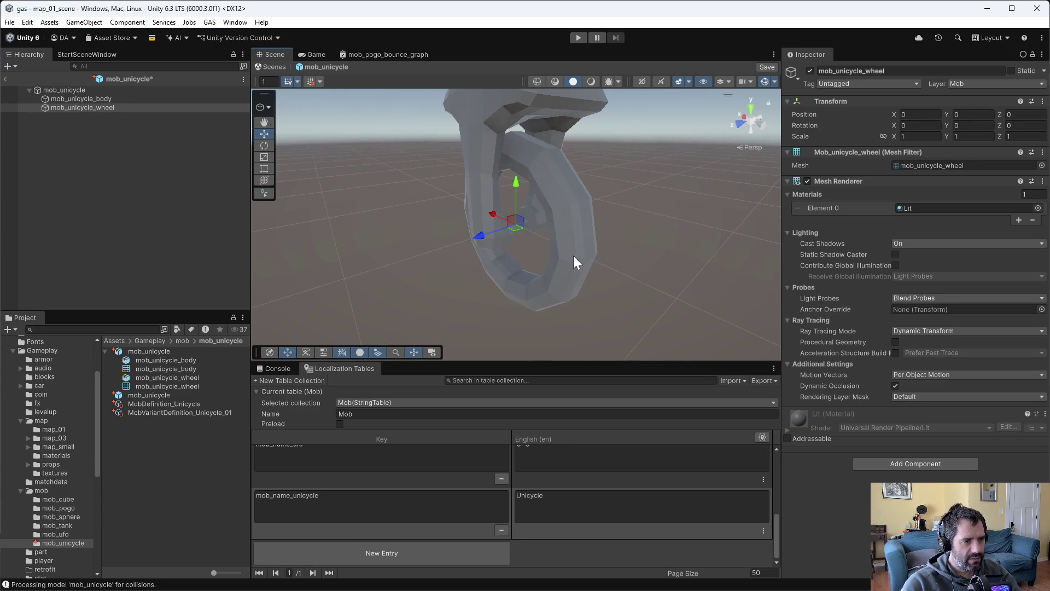
mouse_move(565, 269)
mouse_down()
mouse_move(686, 165)
mouse_move(534, 218)
mouse_move(543, 258)
mouse_up()
key(alt+Tab)
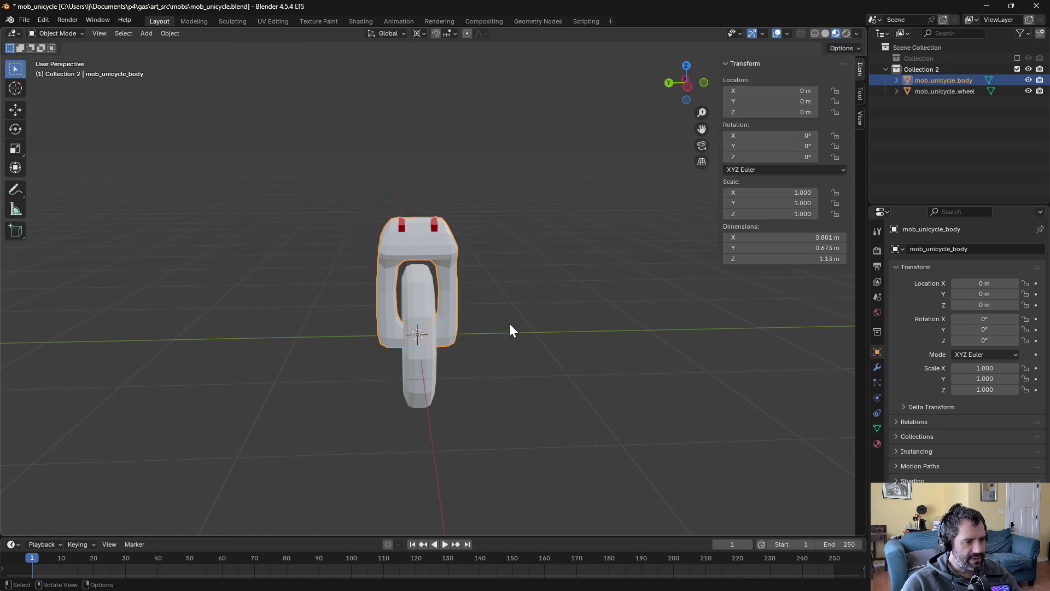
drag(546, 318, 421, 322)
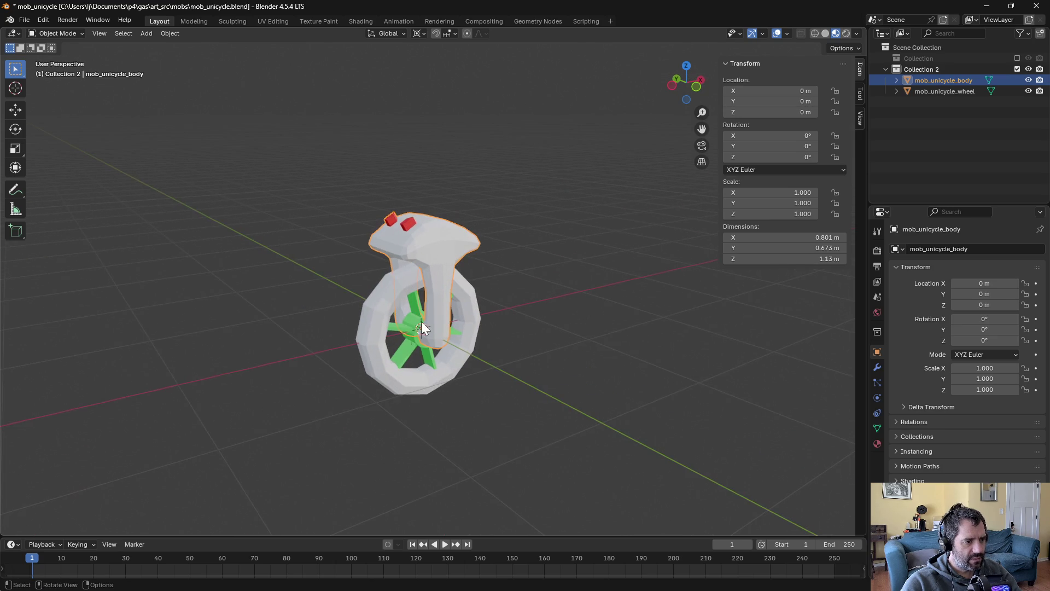
click(403, 326)
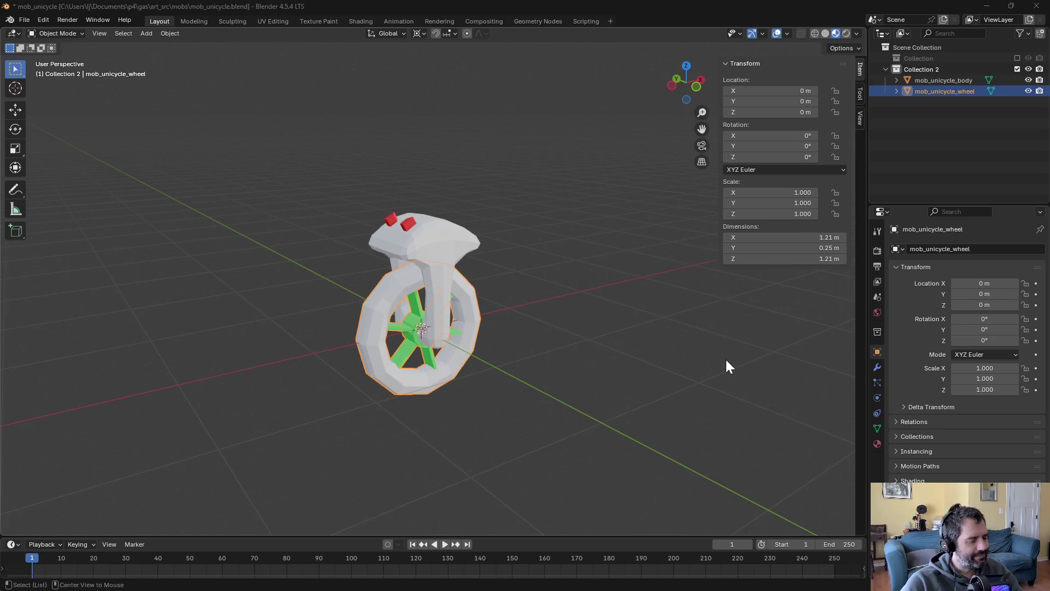
Add a second material slot to the Unity wheel, then select the body too in Blender.
key(alt+Tab)
click(1019, 220)
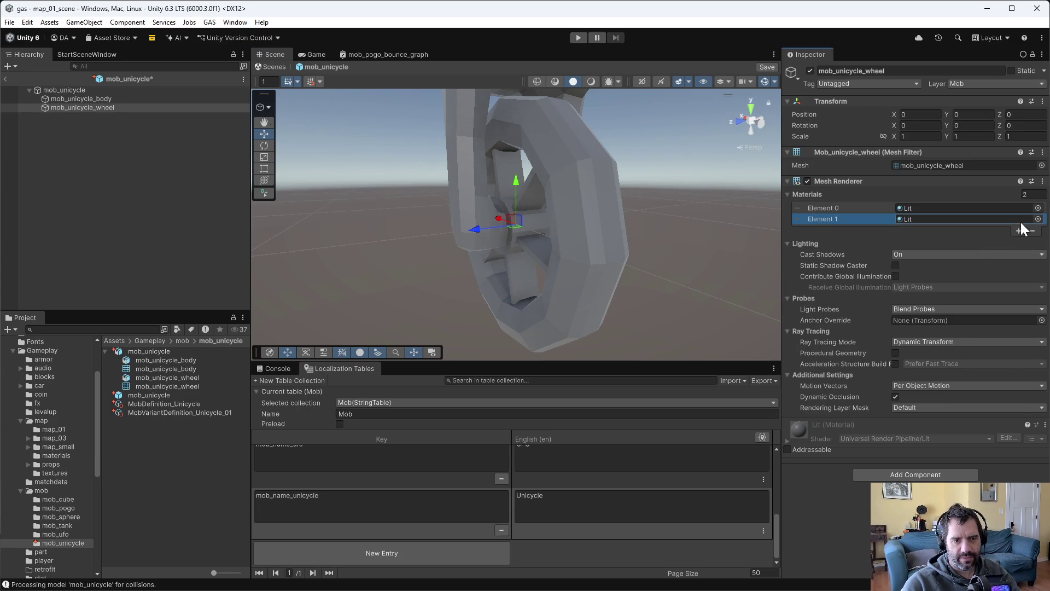
click(347, 203)
mouse_move(629, 258)
mouse_down()
mouse_move(657, 264)
mouse_move(655, 241)
mouse_move(208, 235)
mouse_up()
key(alt+Tab)
drag(392, 310, 557, 292)
shift+click(428, 267)
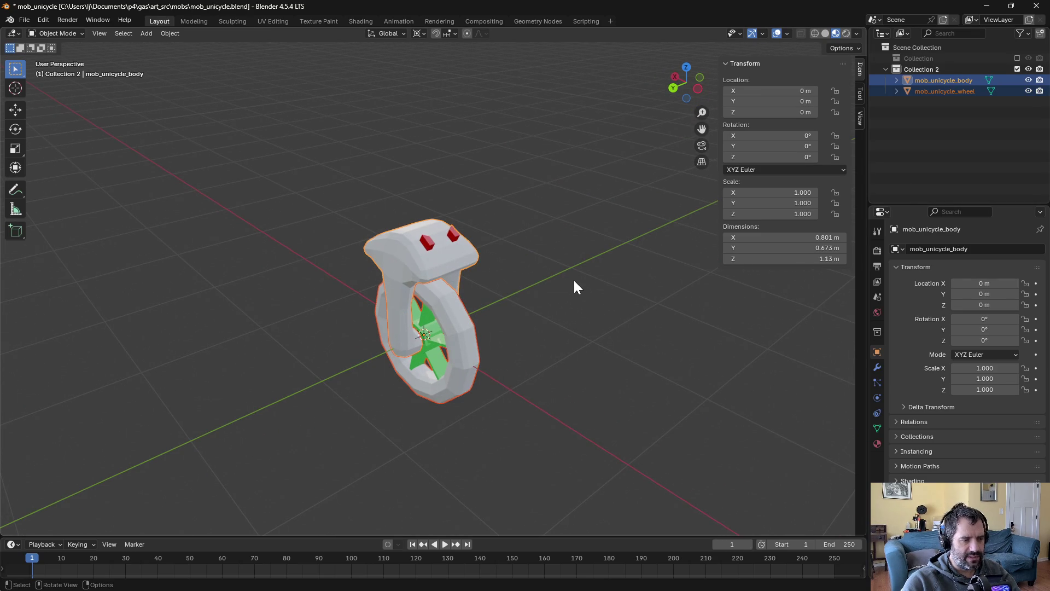
Rotate the selected body and wheel 90° around Z and save the file.
key(r)
text(z)
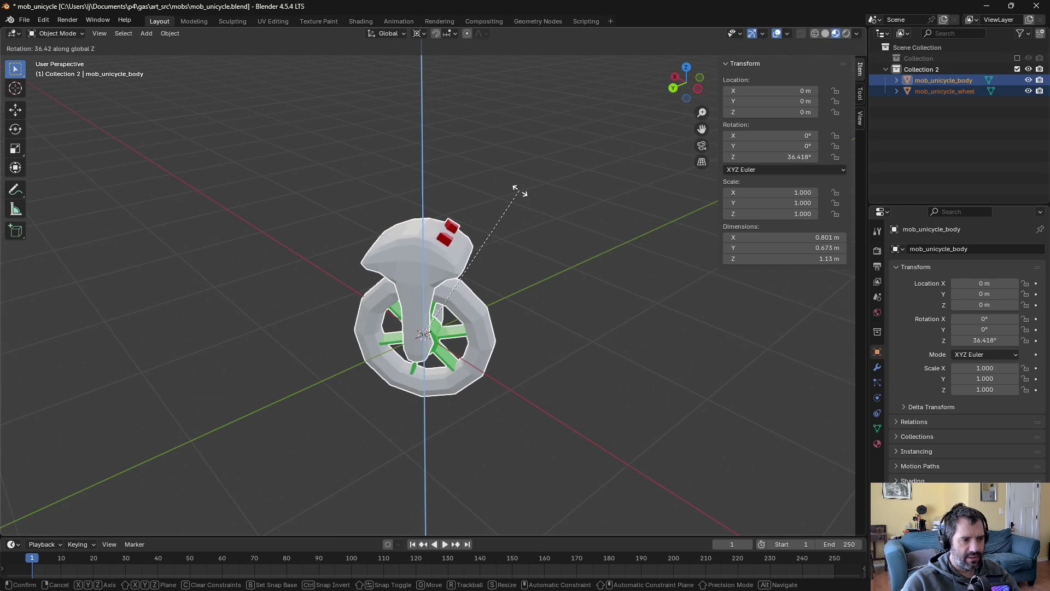
text(90)
key(Return)
key(Tab)
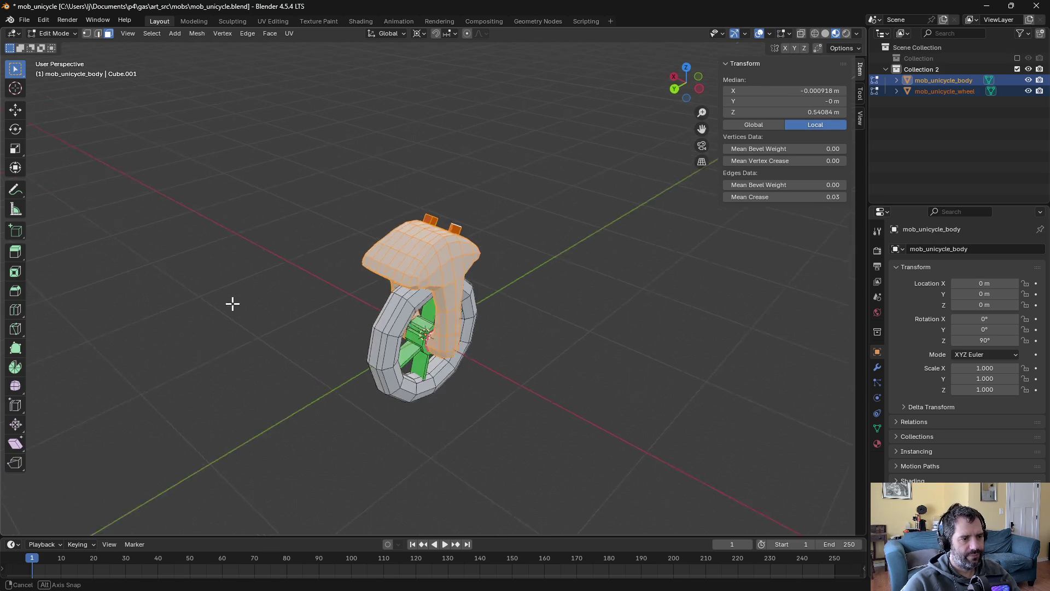
drag(540, 298, 606, 263)
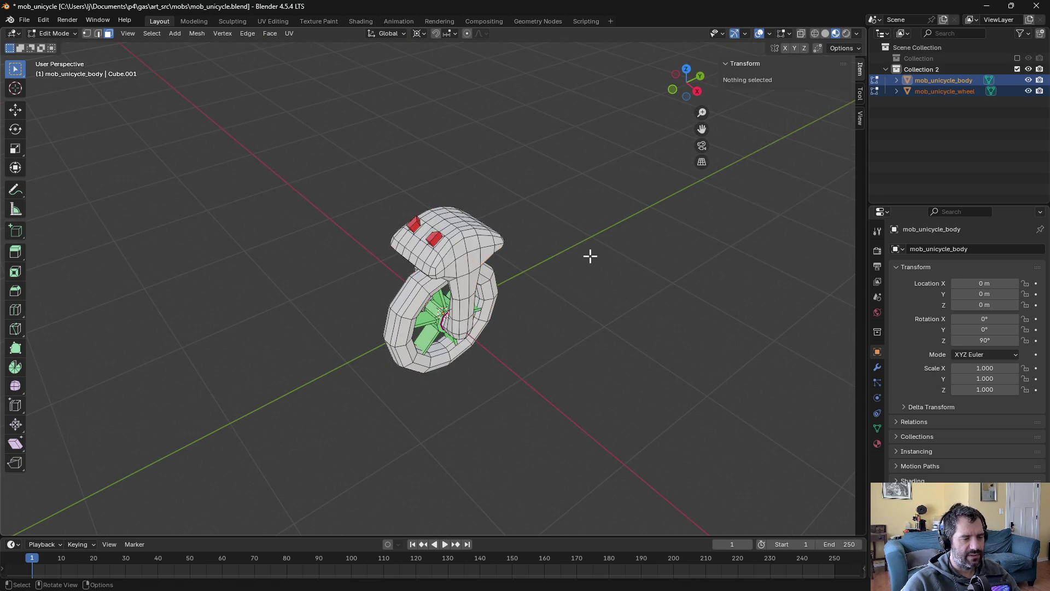
key(Tab)
key(ctrl+s)
Apply the rotation to both the body and wheel meshes and save mob_unicycle.blend.
click(497, 250)
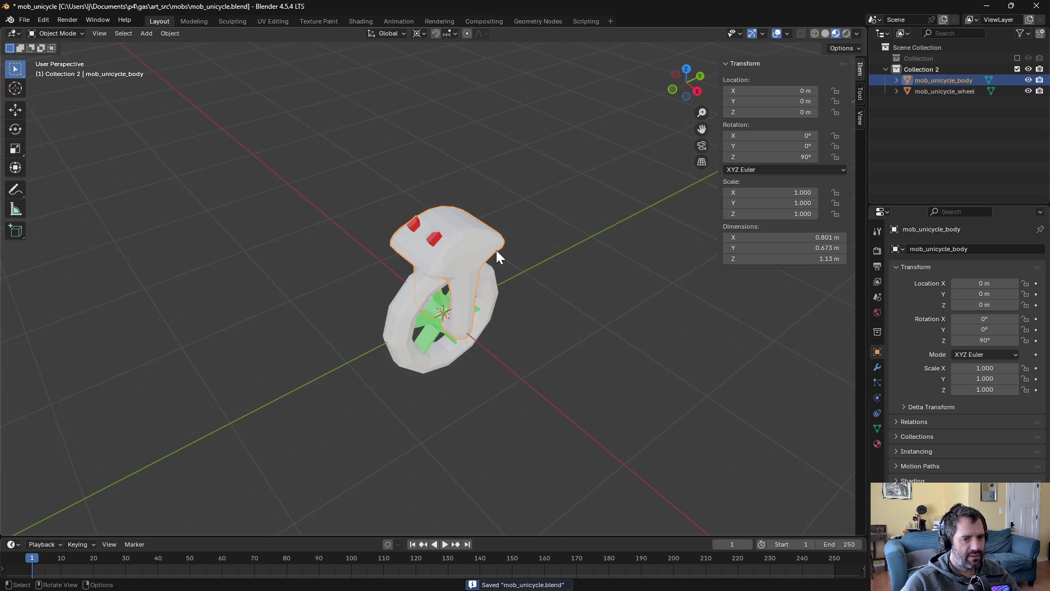
key(ctrl+a)
click(464, 273)
click(495, 292)
key(ctrl+a)
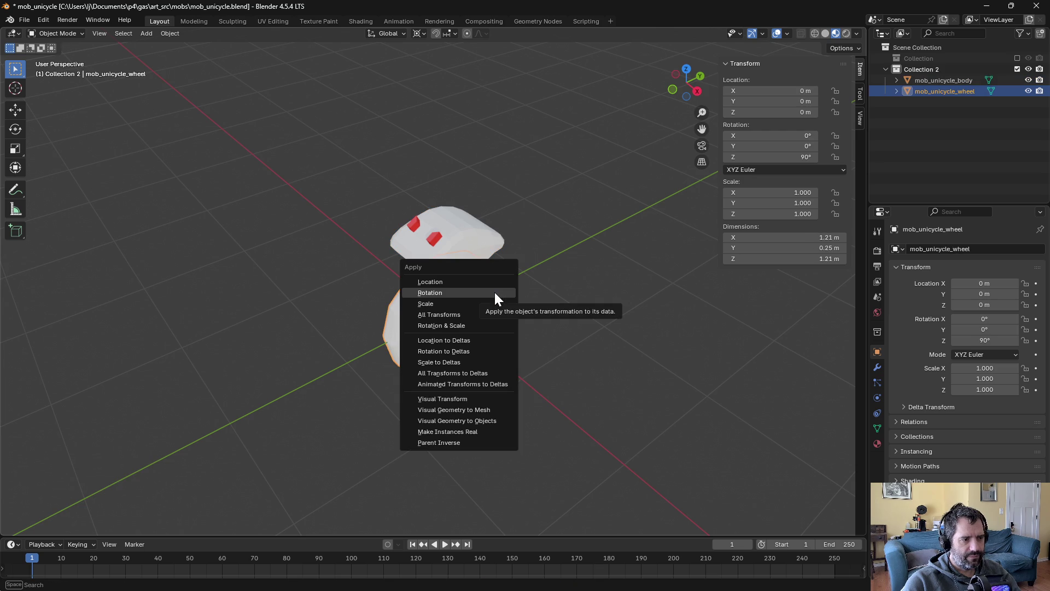
click(495, 292)
click(485, 257)
click(575, 253)
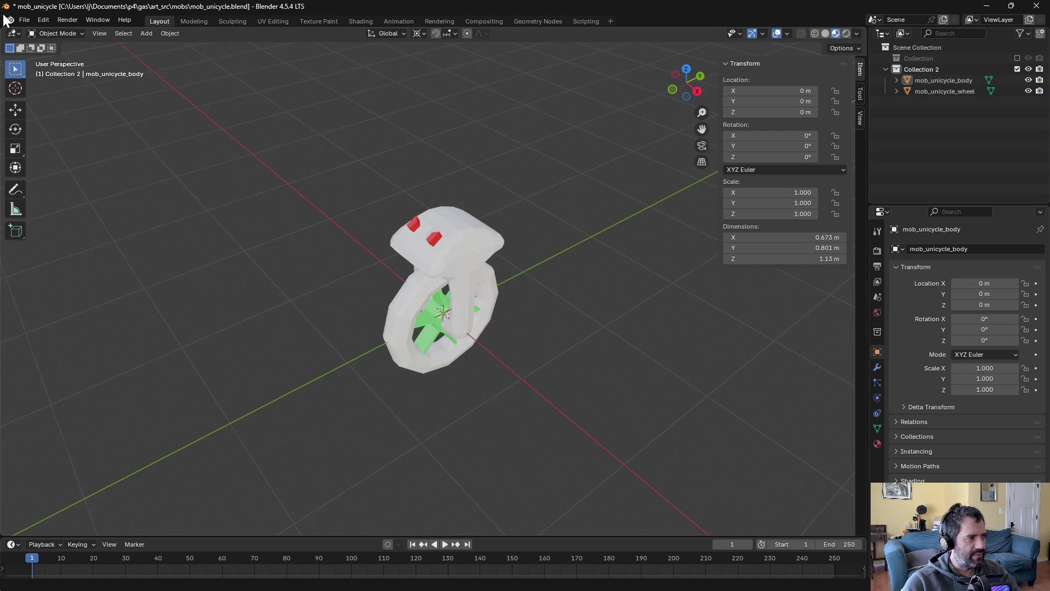
key(ctrl+s)
Export the model as mob_unicycle.fbx and view the reimported unicycle in Unity.
click(24, 20)
mouse_move(82, 186)
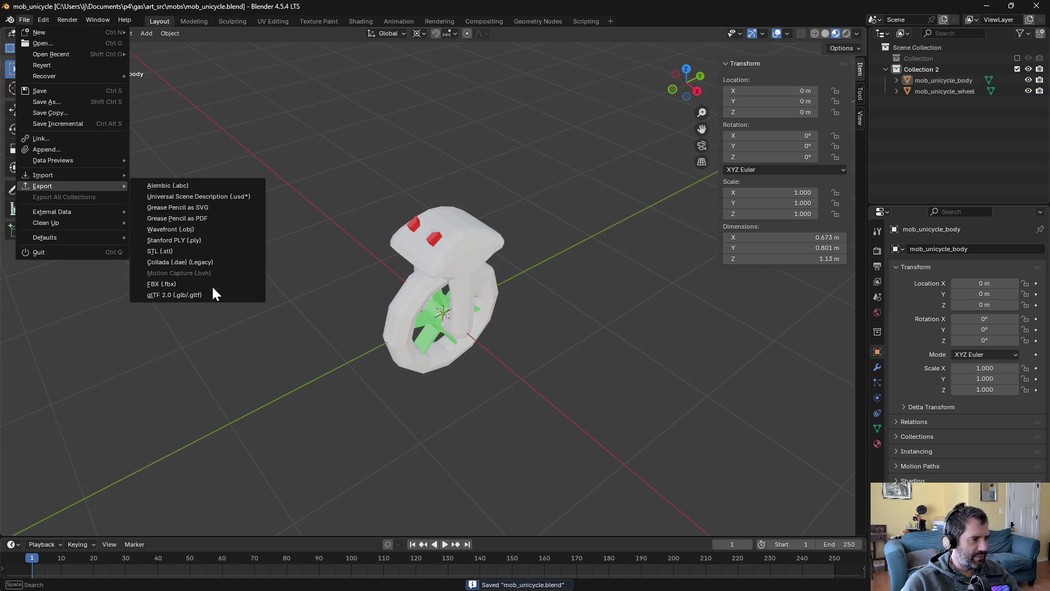
click(212, 285)
click(696, 451)
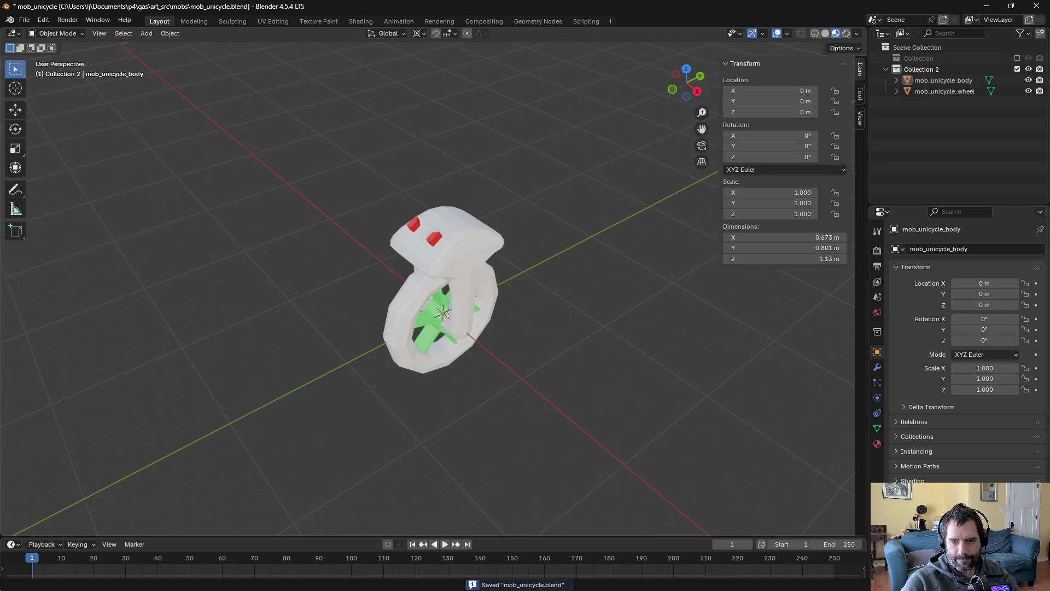
key(alt+Tab)
mouse_move(442, 216)
alt+mouse_down()
mouse_move(579, 243)
mouse_move(138, 284)
alt+mouse_up()
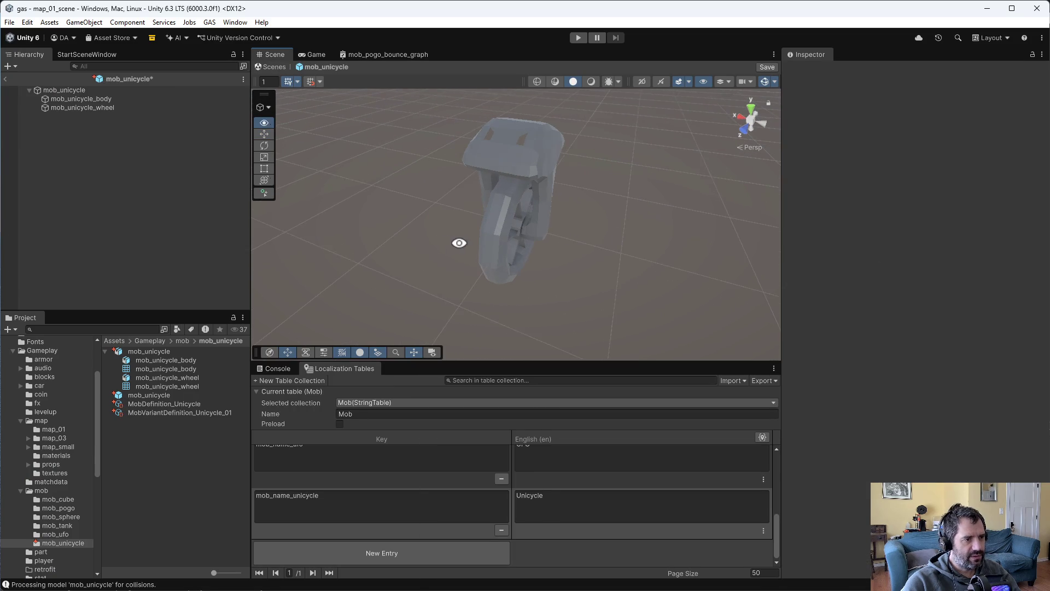
Add a second material slot to mob_unicycle_body and save the prefab.
click(105, 99)
click(1019, 220)
key(ctrl+s)
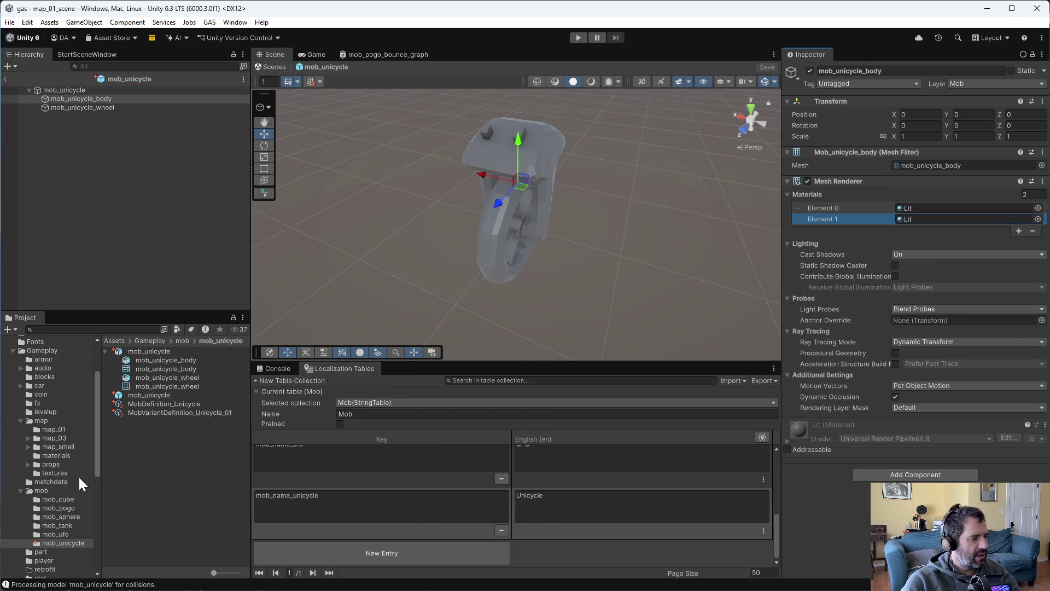
Inspect mob_ufo_body_mat for reference, then start creating an asset in the mob_unicycle folder.
click(59, 534)
click(173, 370)
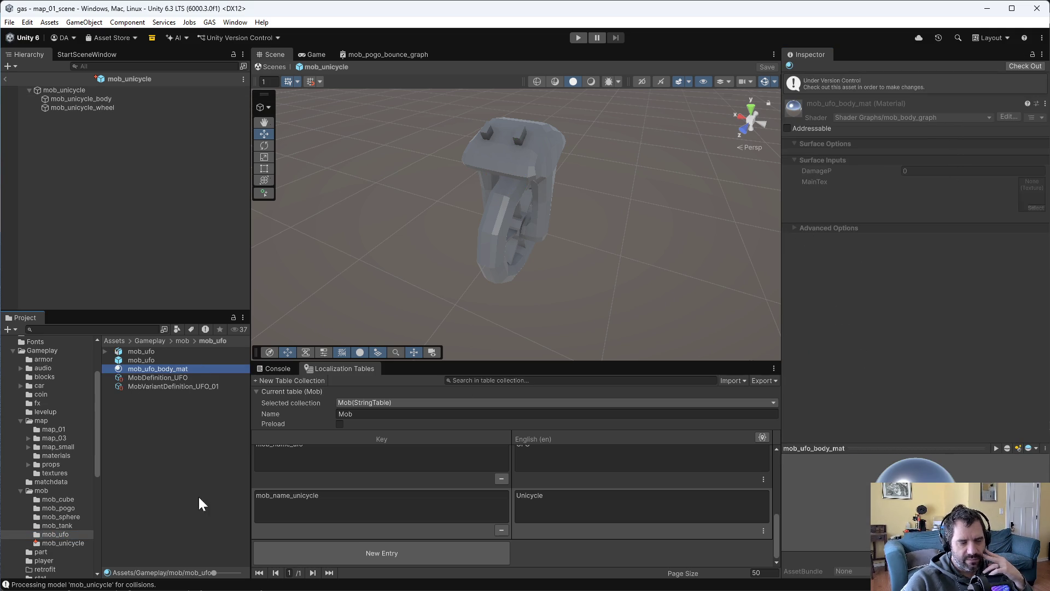
click(61, 543)
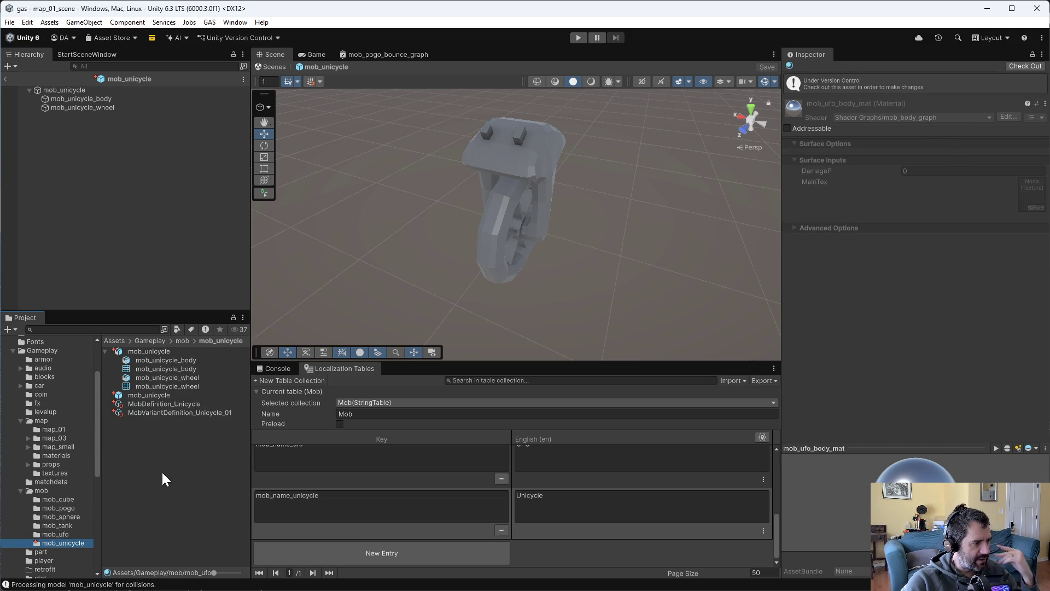
right_click(163, 473)
Create a new material named mob_unicycle_body_mat in the mob_unicycle folder.
mouse_move(219, 147)
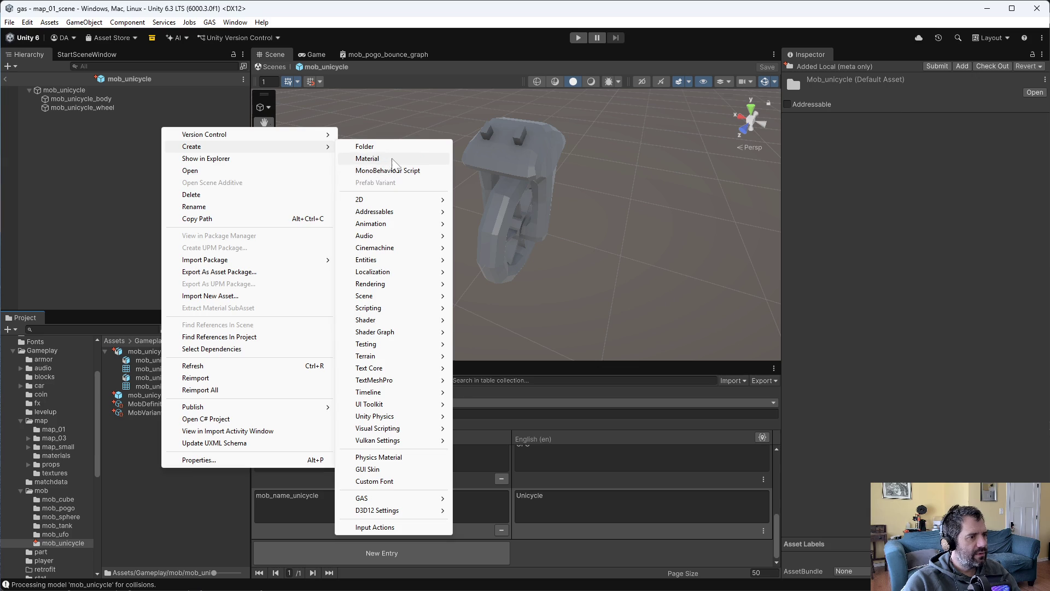
click(392, 160)
text(mob_unicycle)
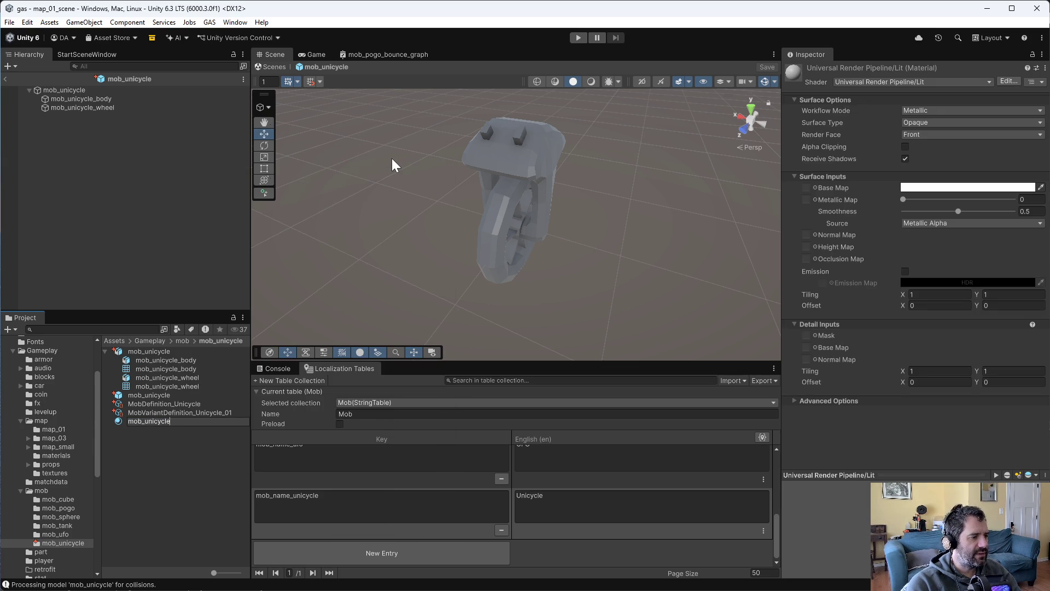
text(_body_mat)
key(Return)
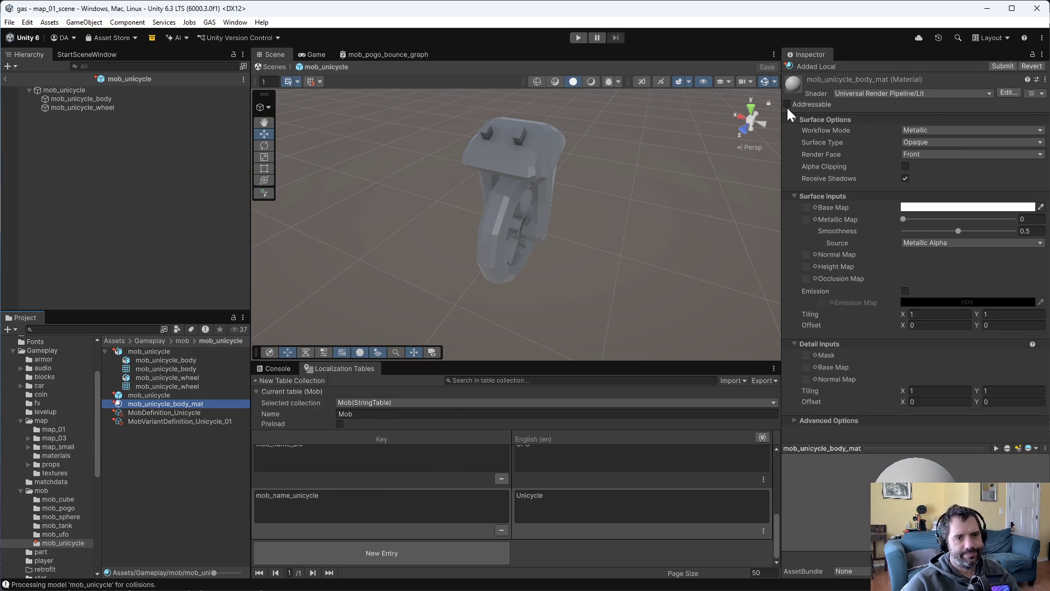
Give the material the Shader Graphs/mob_body_graph shader and apply it to the unicycle body.
click(907, 94)
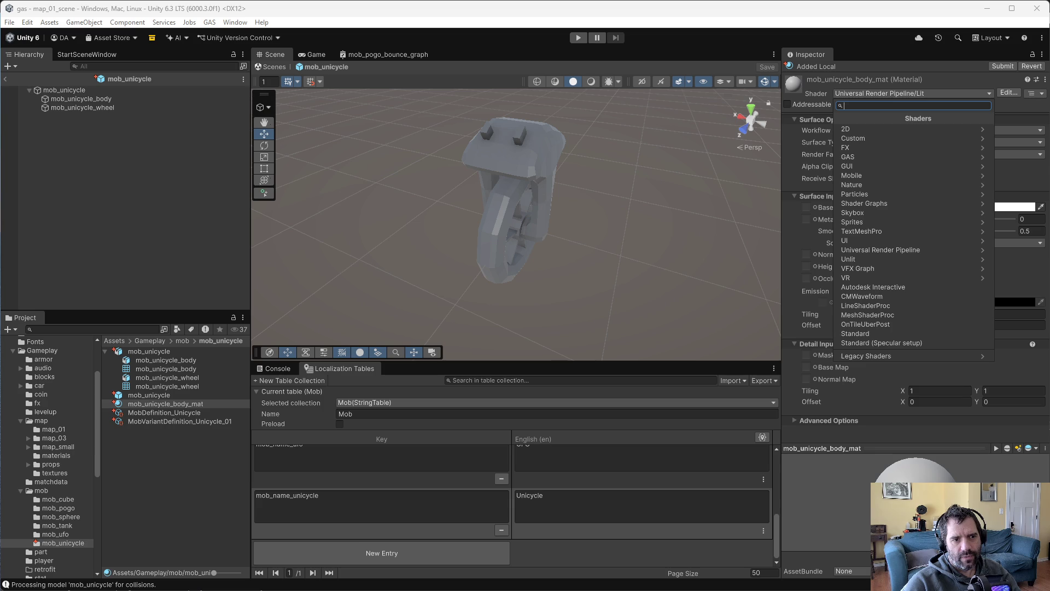
text(mob_body)
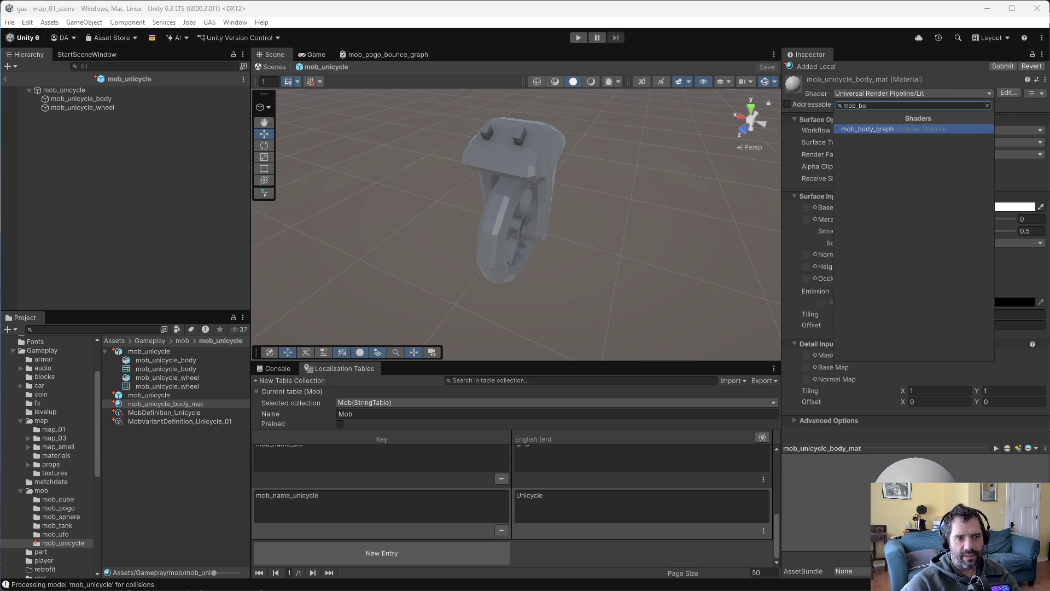
key(Return)
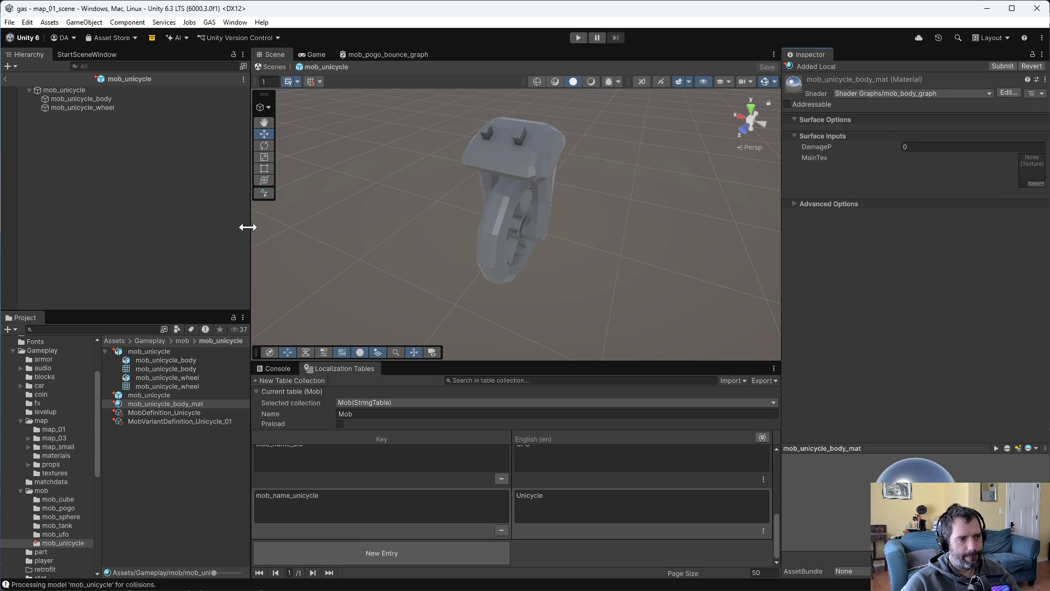
mouse_move(157, 407)
mouse_down()
mouse_move(540, 171)
mouse_move(523, 168)
mouse_up()
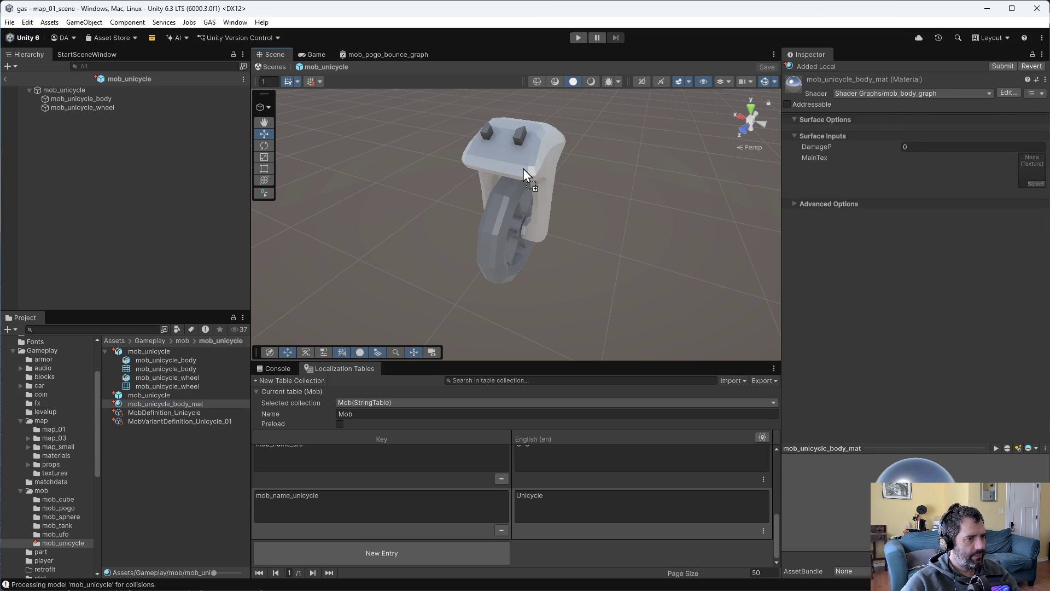
Apply mob_unicycle_body_mat to the wheel and inspect the red mob_sphere_eyes material.
mouse_move(169, 402)
mouse_down()
mouse_move(467, 279)
mouse_move(495, 247)
mouse_up()
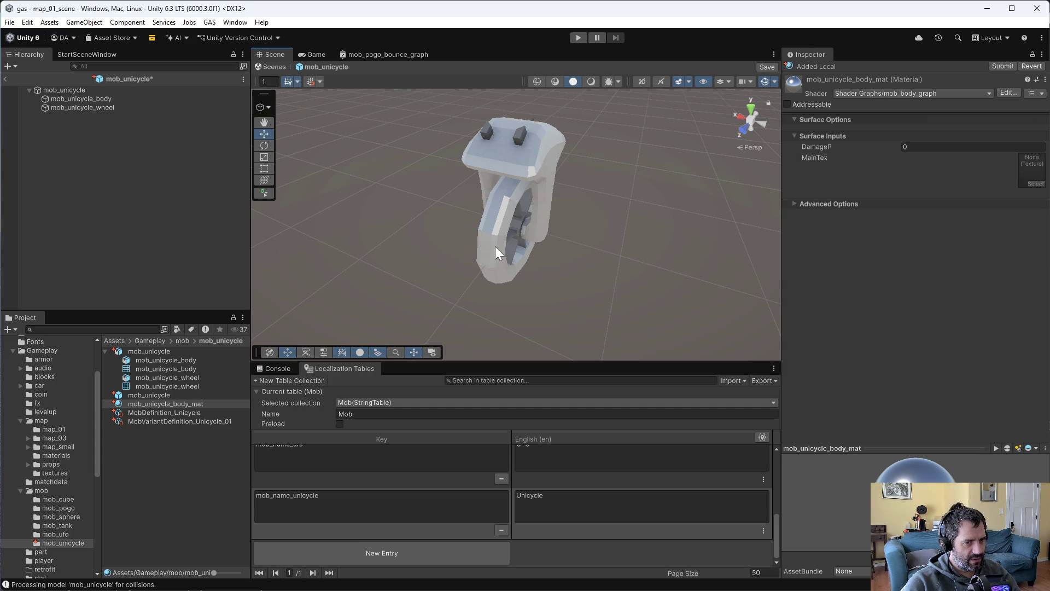
drag(529, 255, 511, 286)
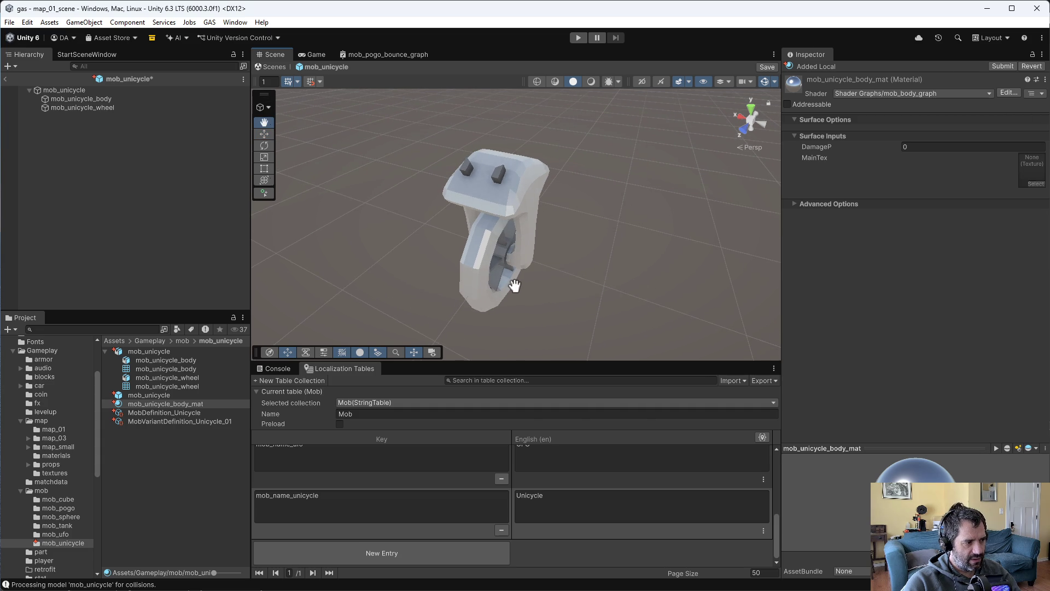
click(77, 518)
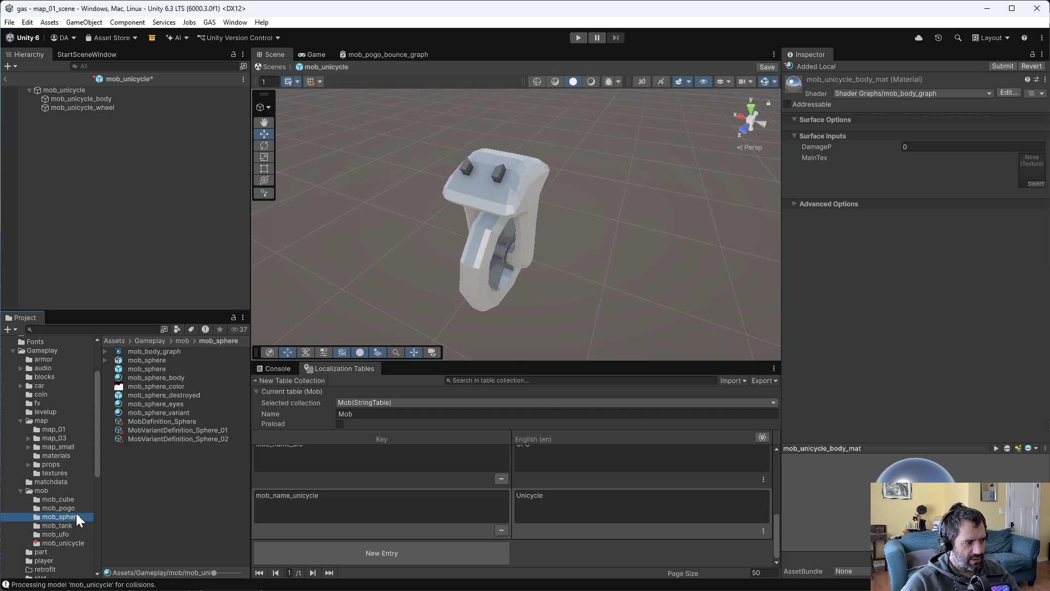
click(164, 405)
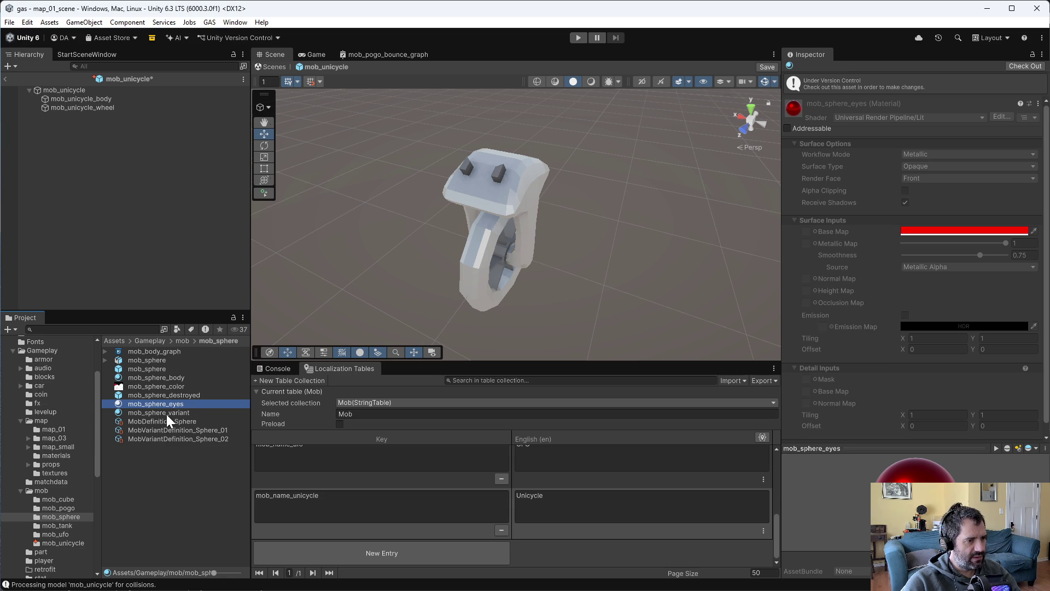
Check the blue mob_sphere_variant material, then reopen the mob_unicycle prefab.
click(168, 413)
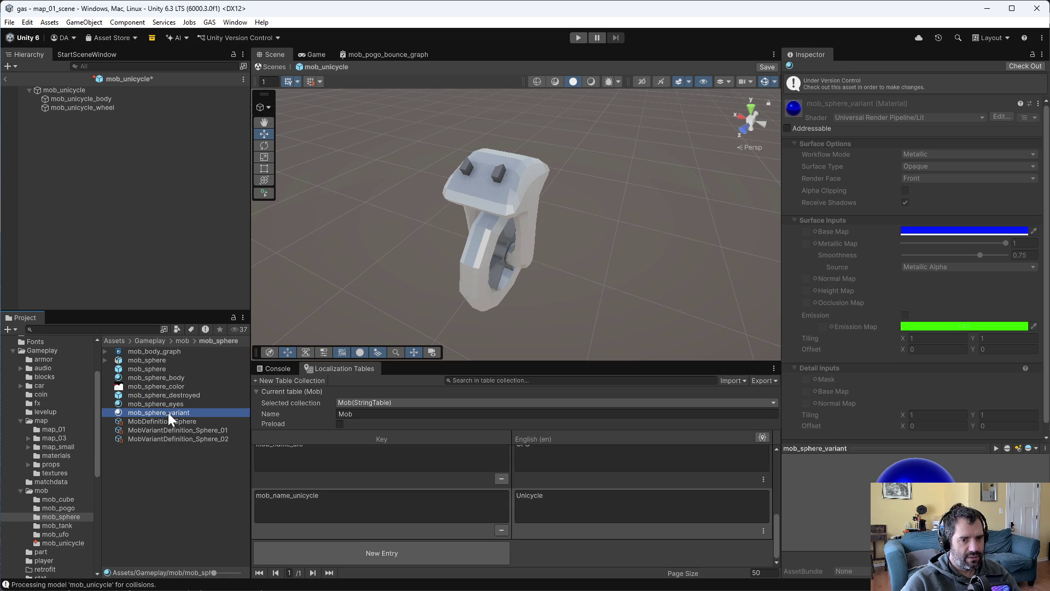
click(60, 544)
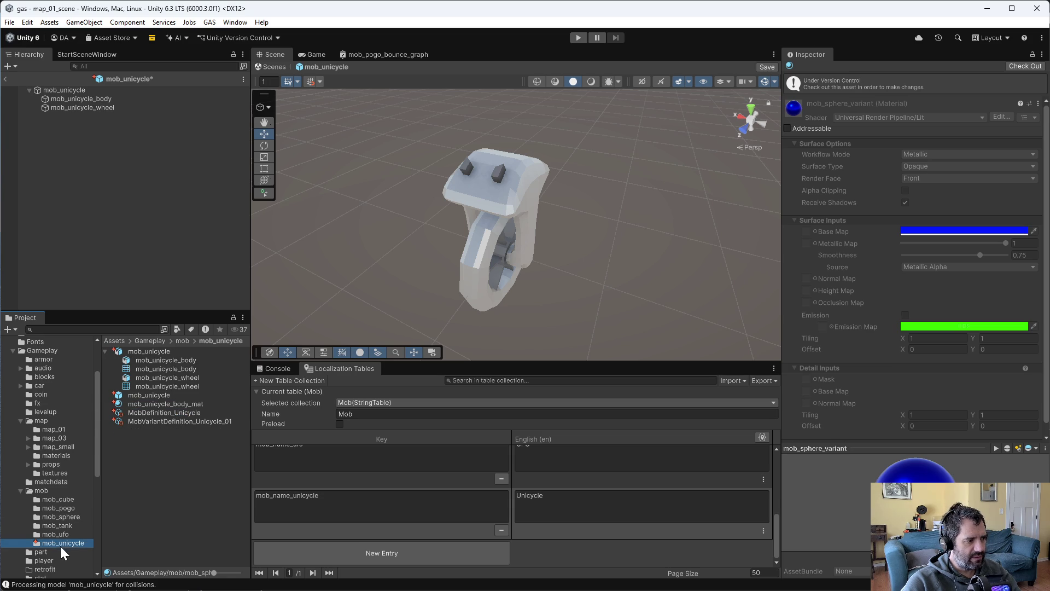
double_click(147, 395)
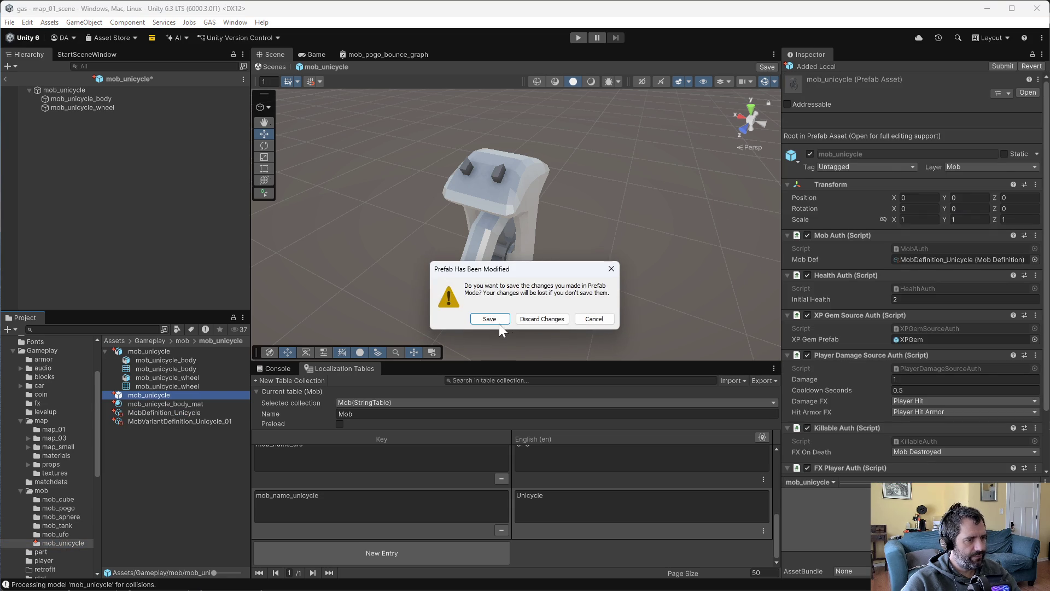
Save the unicycle prefab, then review the mob_ufo prefab's head and ring settings.
click(498, 322)
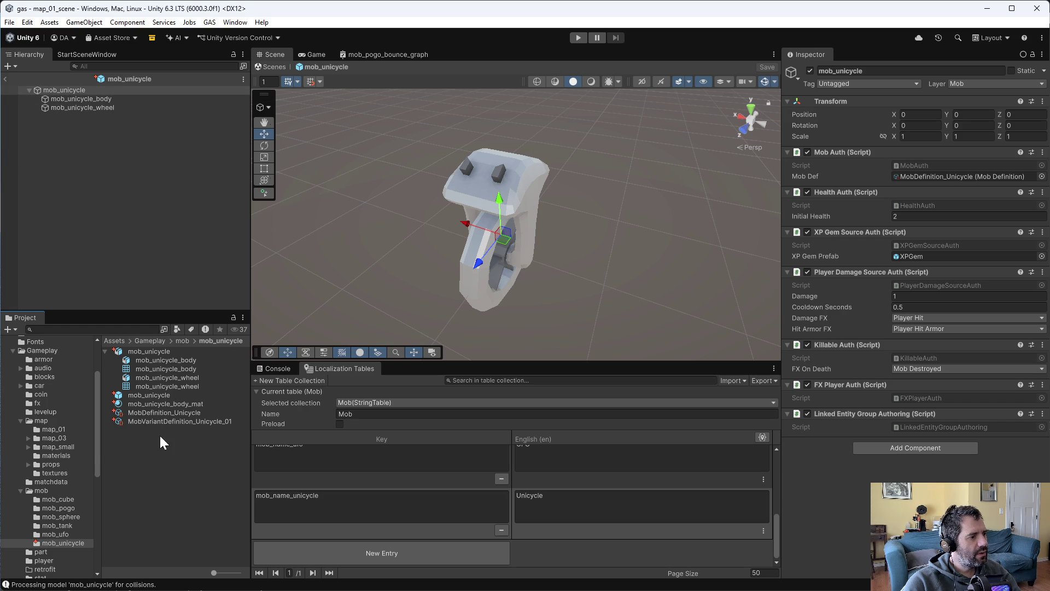
click(62, 533)
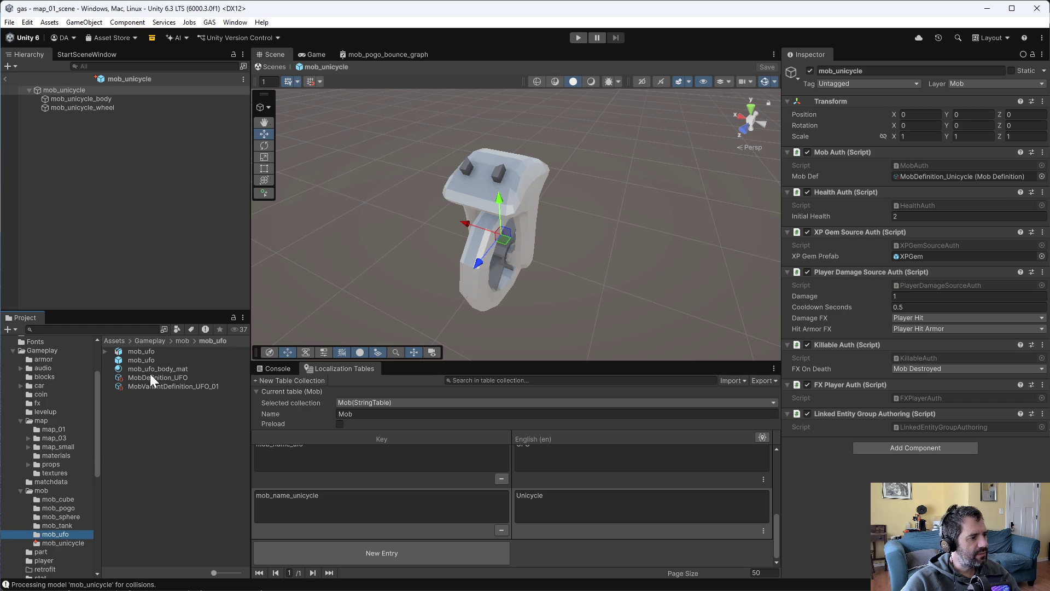
double_click(147, 359)
click(67, 100)
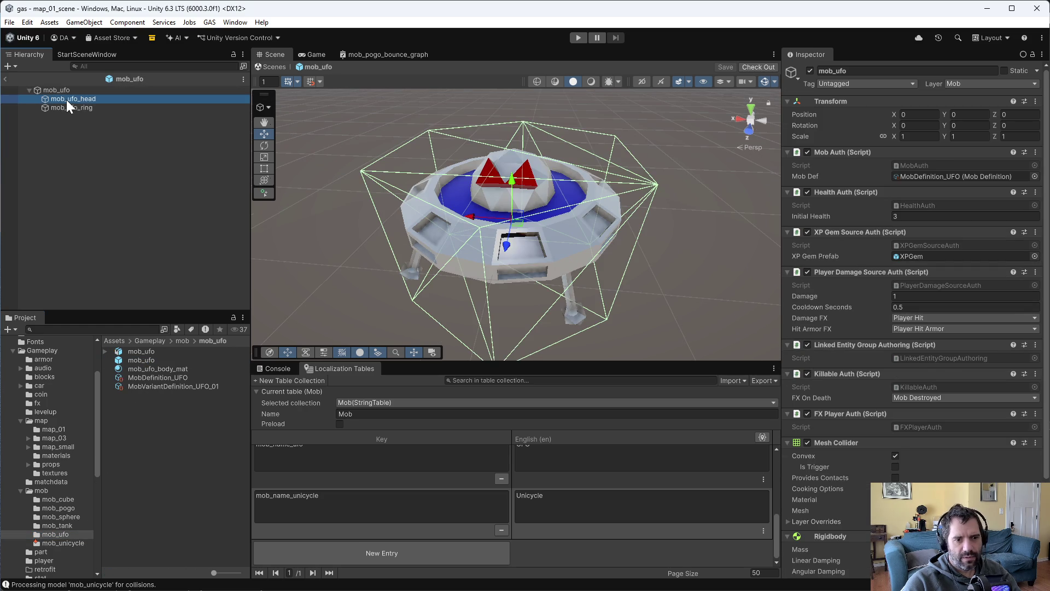
click(89, 108)
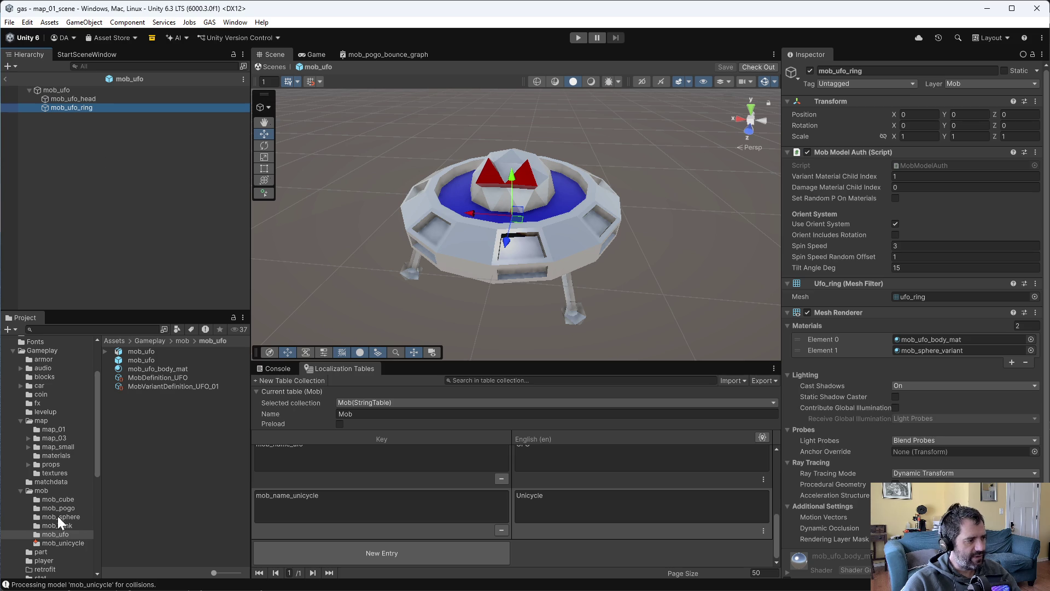
Reopen the mob_unicycle prefab and select its body part.
click(64, 542)
double_click(139, 395)
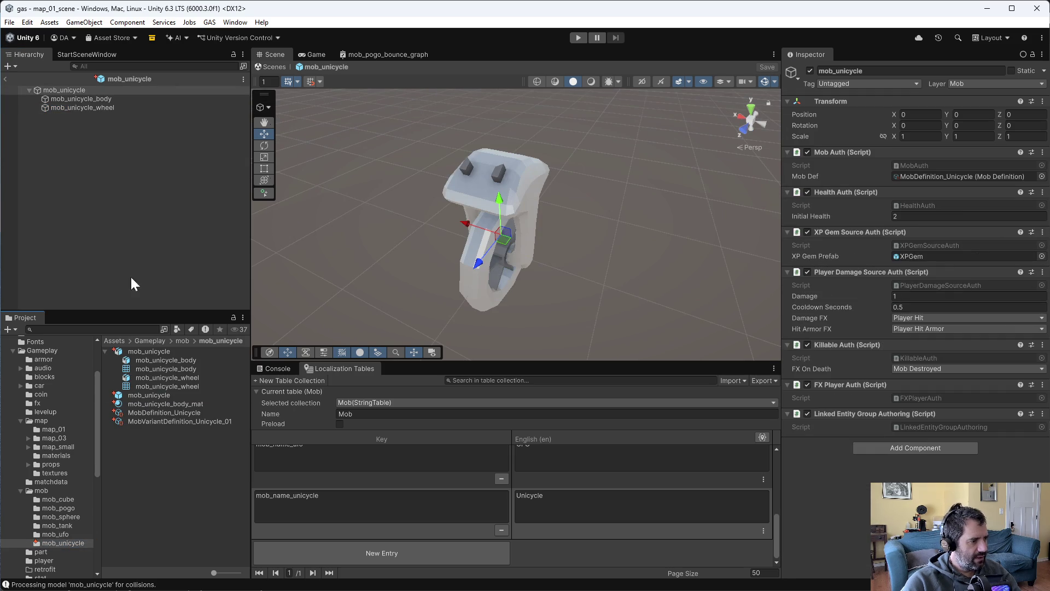
click(67, 99)
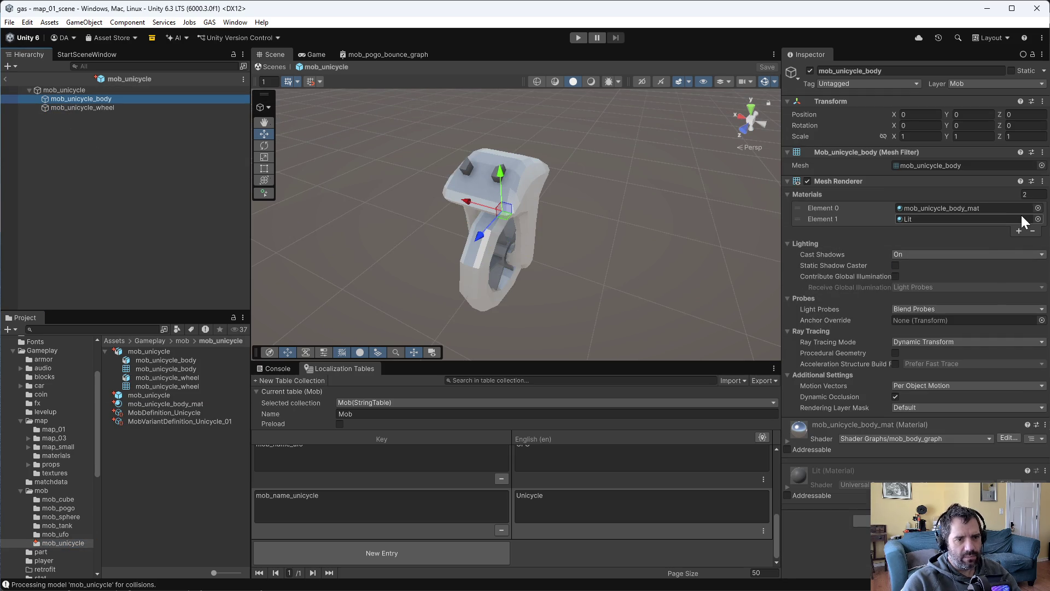
Set the body's second material slot to mob_sphere_eyes and the wheel's to variant.
click(1038, 219)
text(eye)
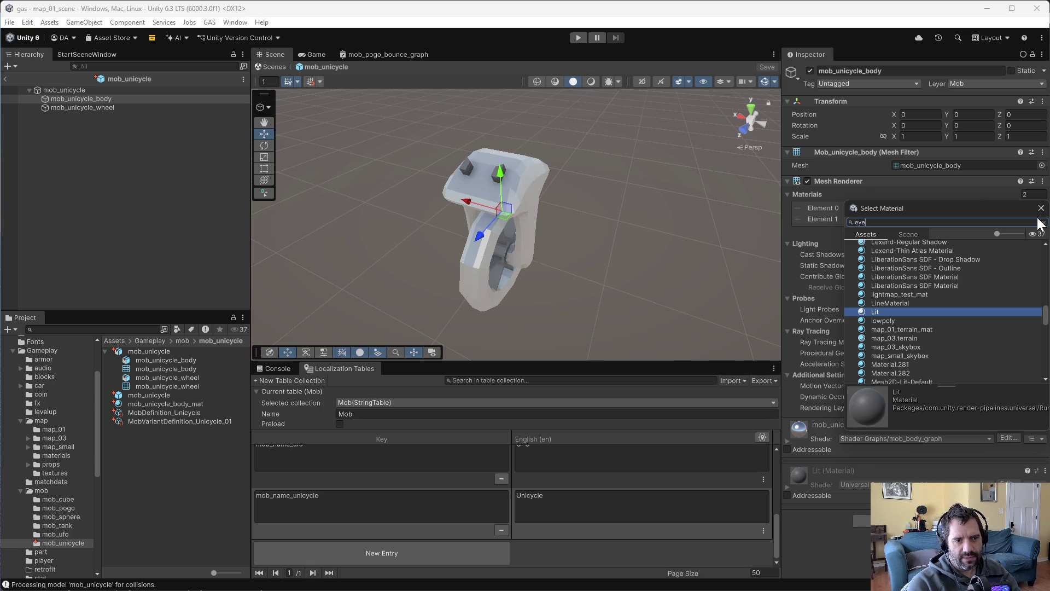
double_click(911, 268)
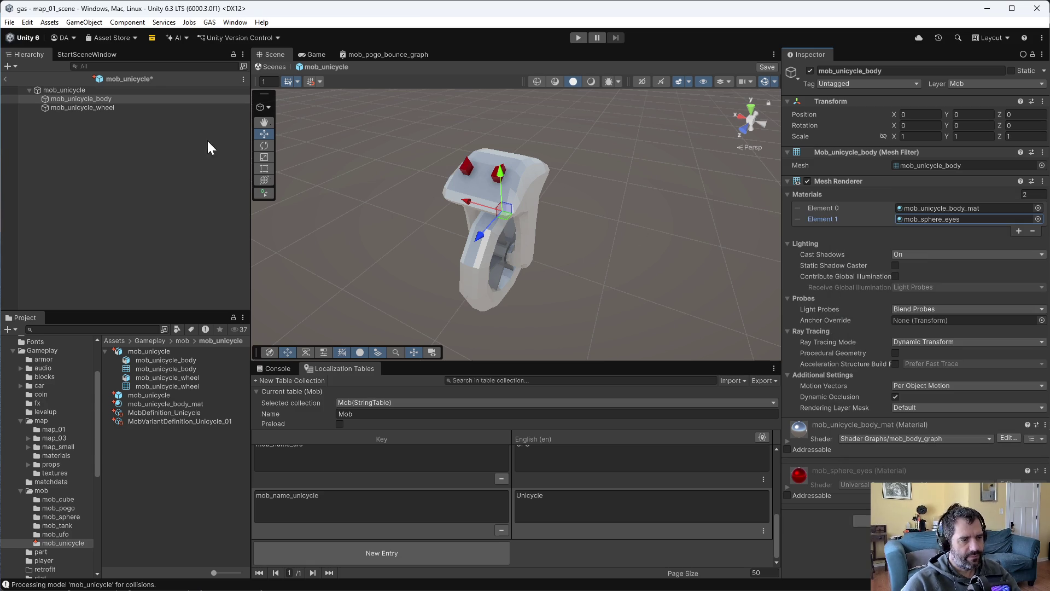
click(129, 108)
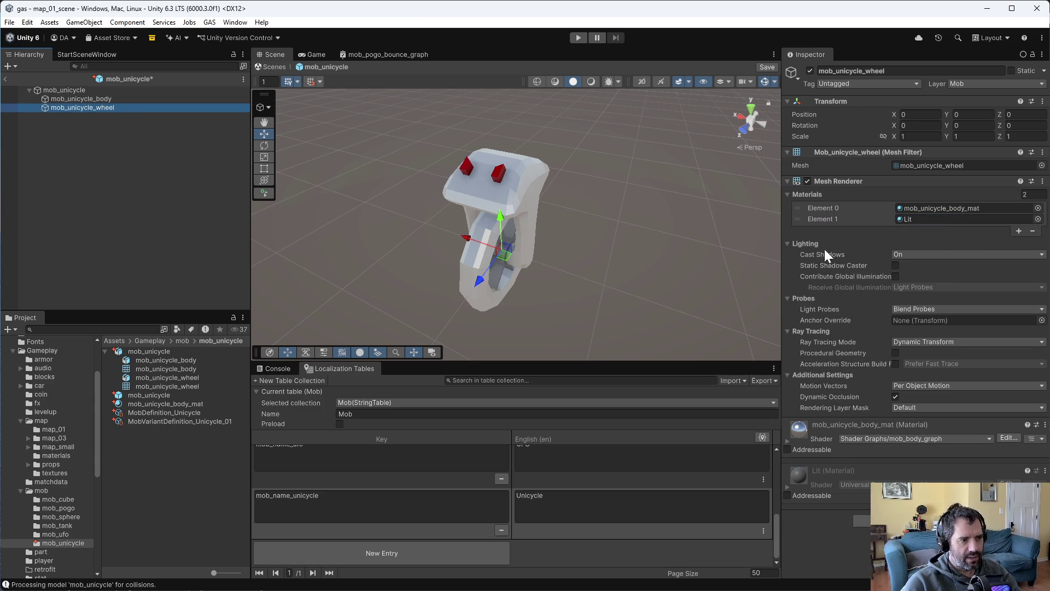
click(1037, 219)
text(varia)
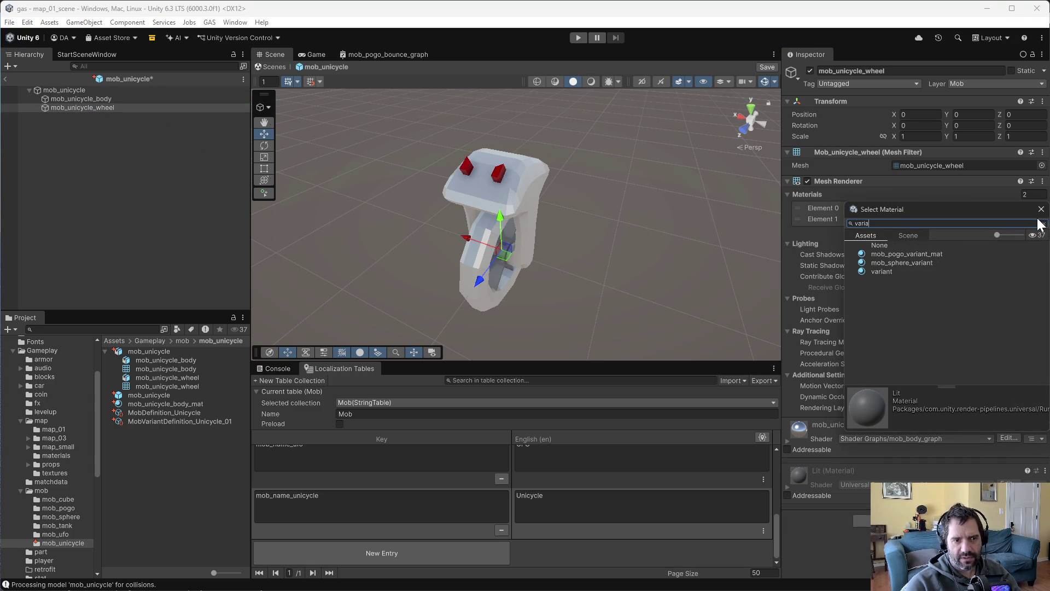
double_click(887, 270)
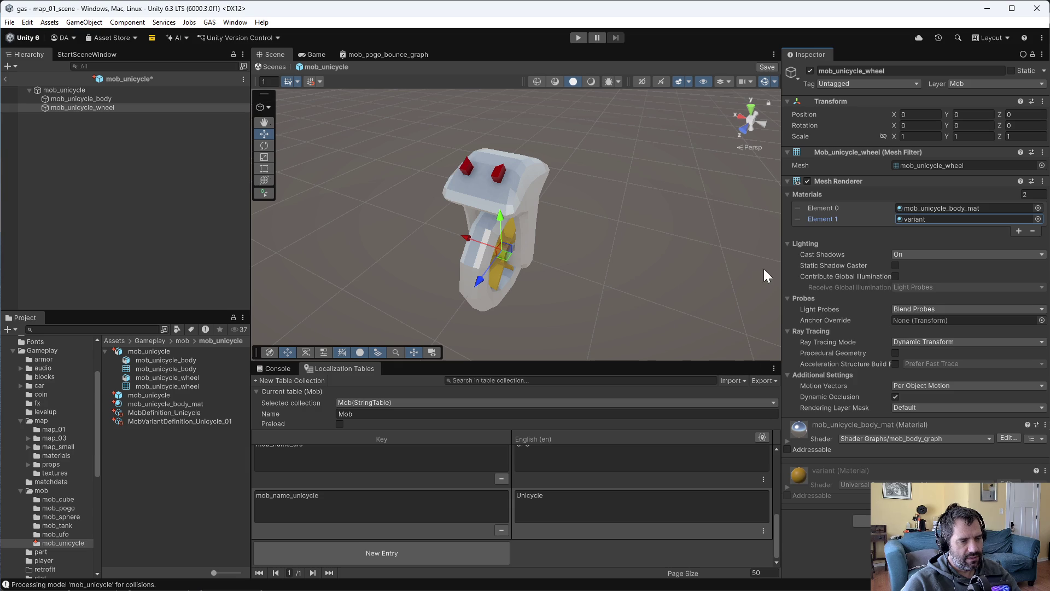
Save the prefab, check the console, and select the mob_unicycle root object.
key(ctrl+s)
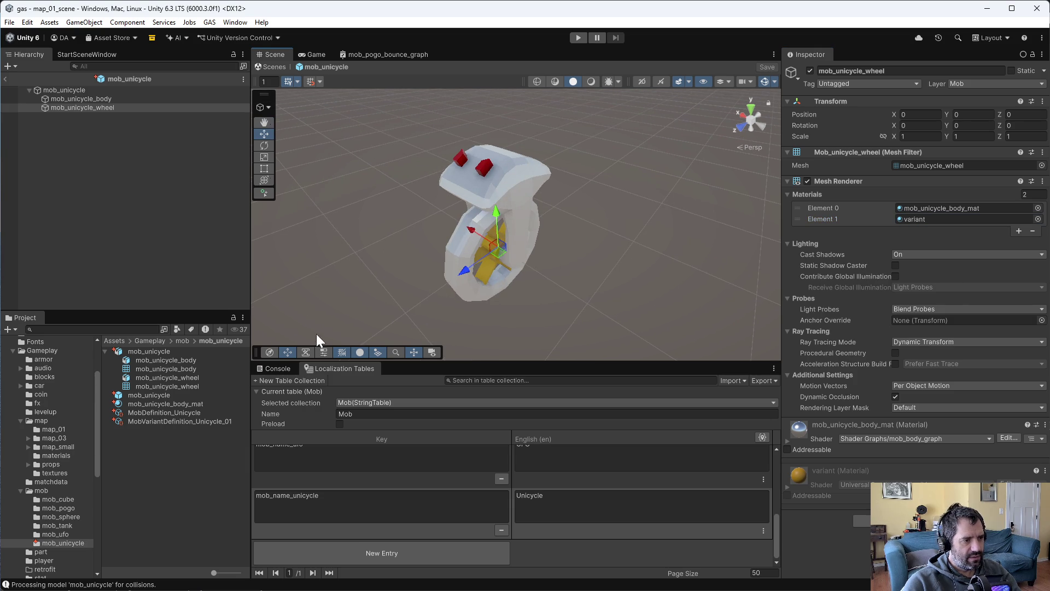
click(271, 368)
click(89, 98)
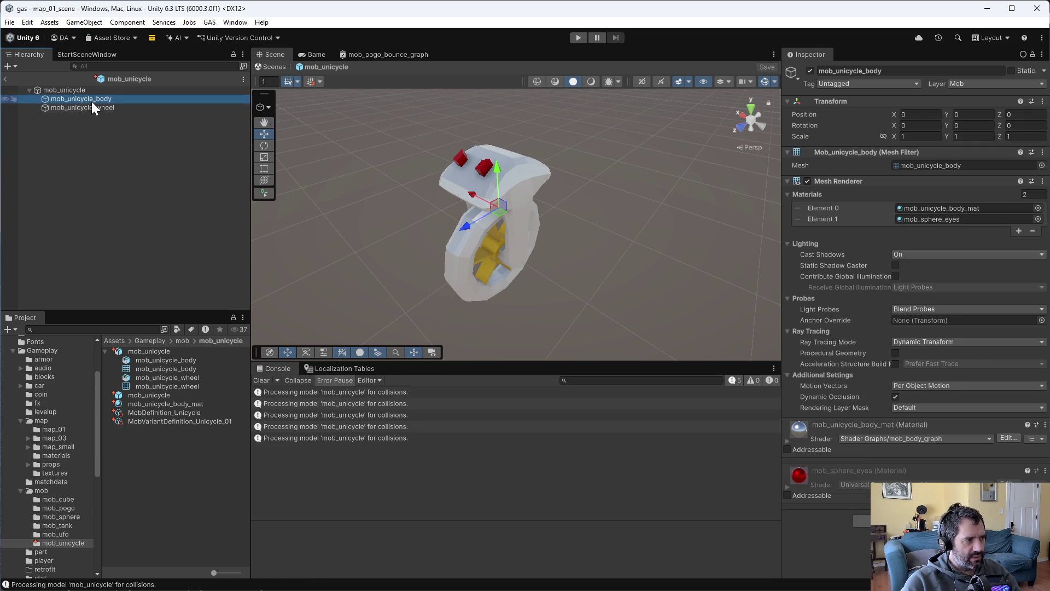
click(94, 107)
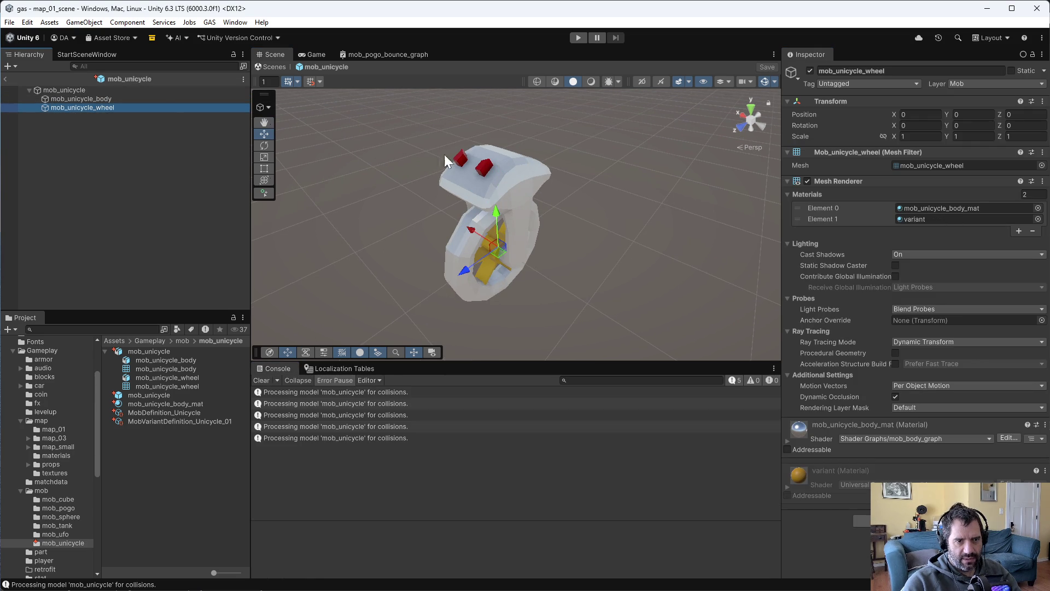
click(117, 99)
click(89, 90)
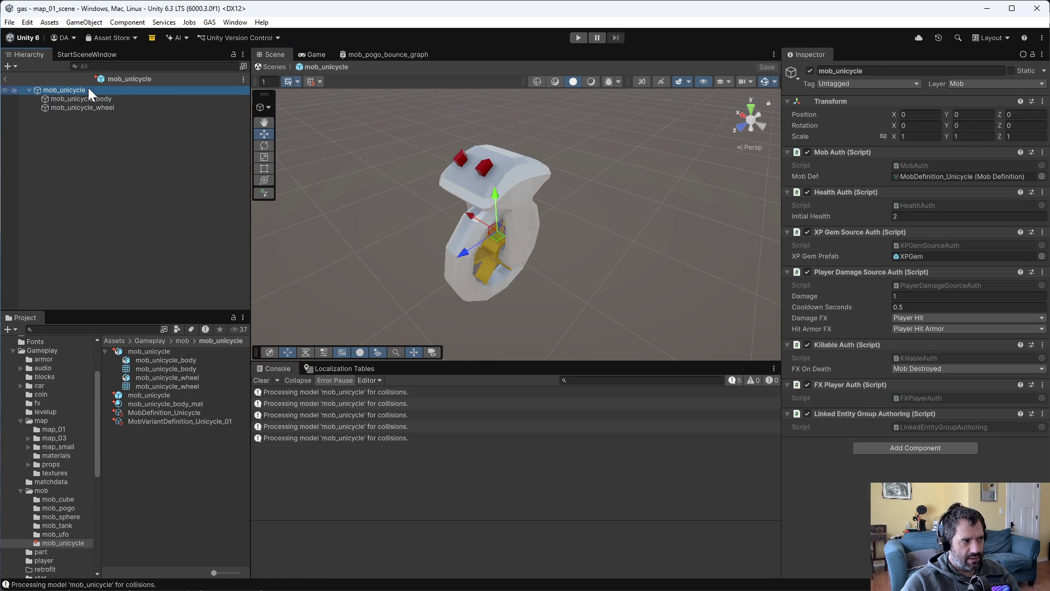
drag(656, 277, 704, 291)
click(901, 451)
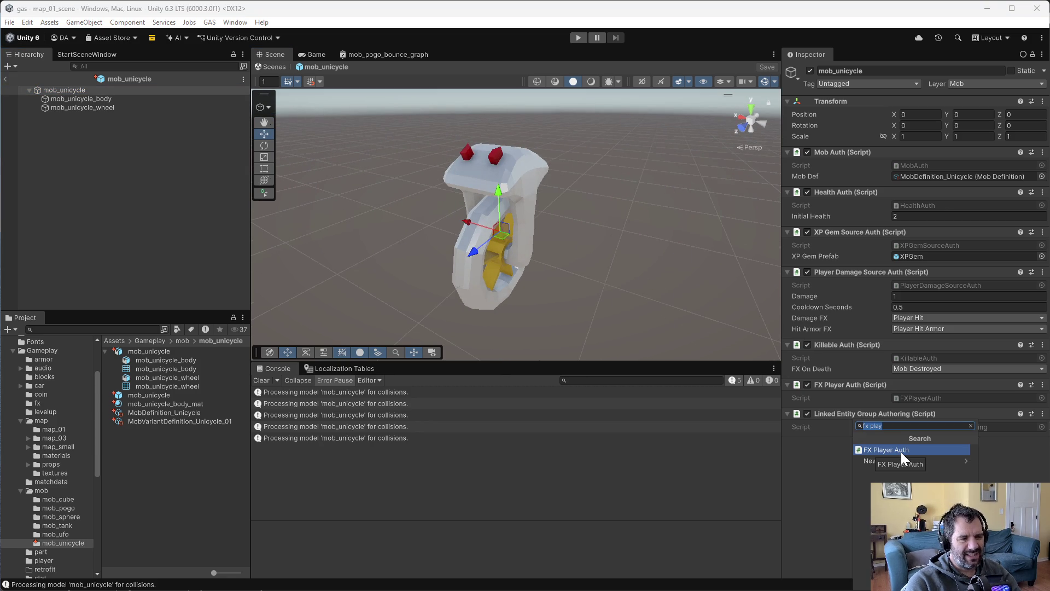
Add a Box Collider to the mob_unicycle root.
text(box)
key(Return)
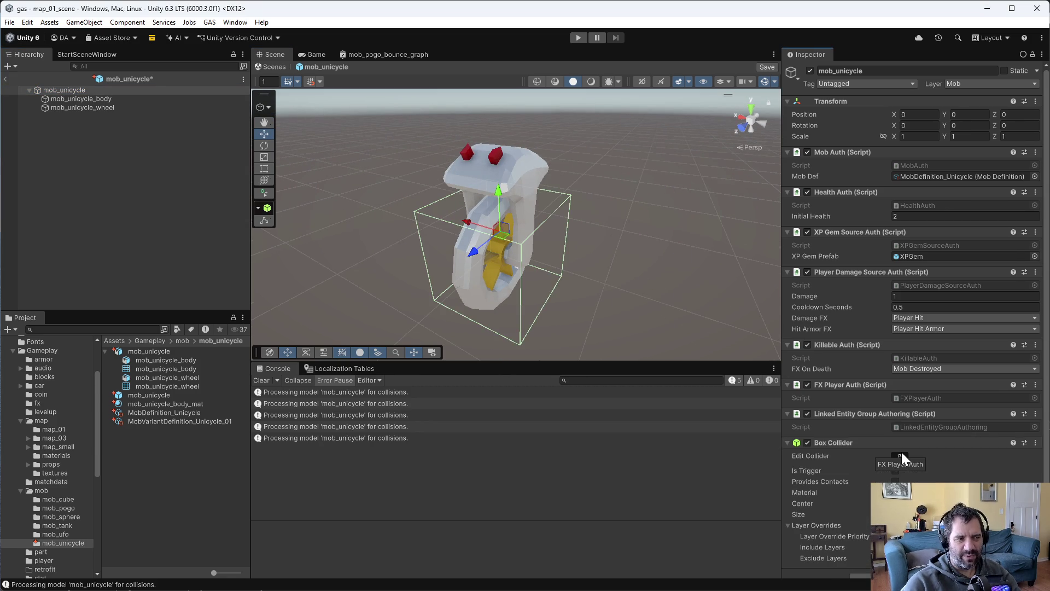
mouse_move(618, 308)
mouse_down()
mouse_move(614, 181)
mouse_move(575, 152)
mouse_up()
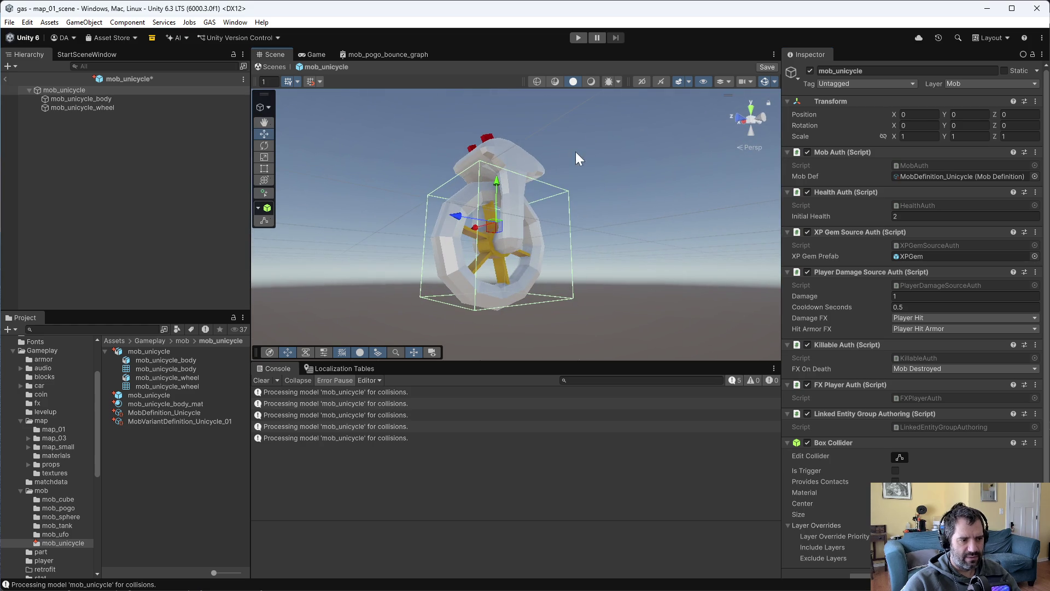
From the front view, narrow the collider to the unicycle's width and fit its height and center.
click(746, 118)
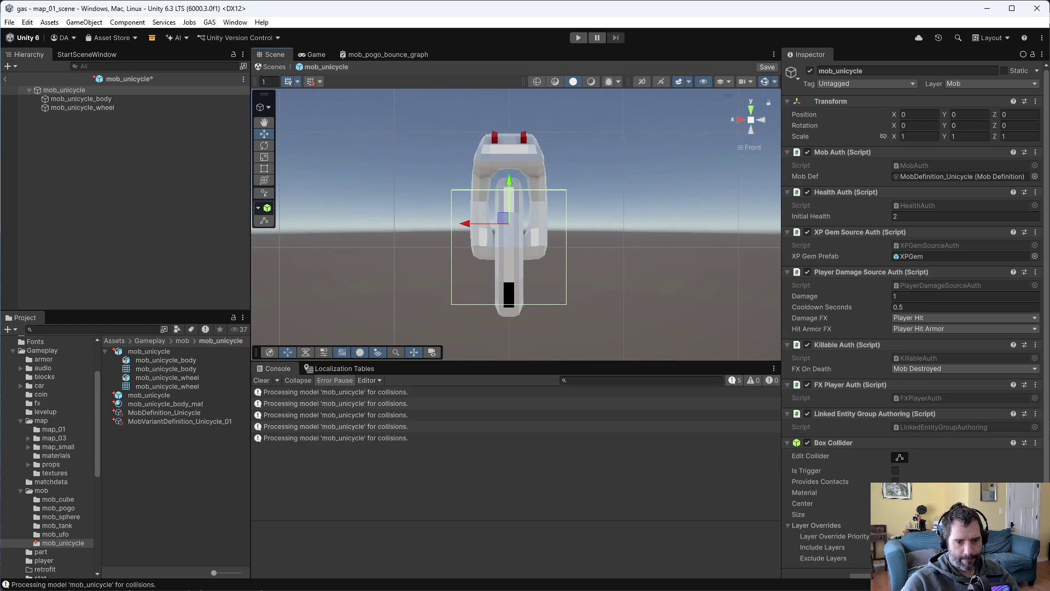
drag(898, 514, 876, 514)
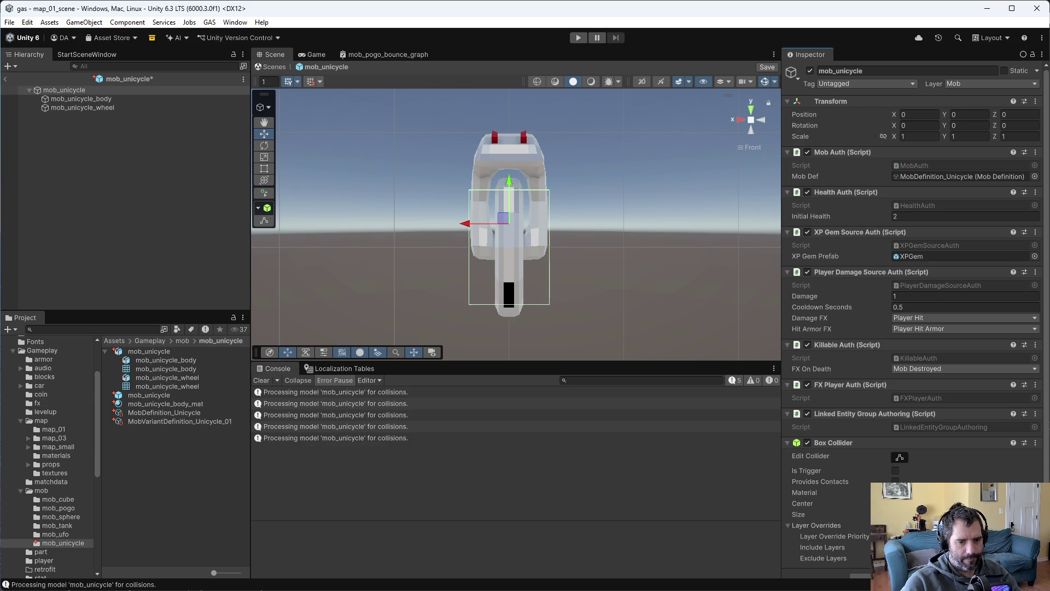
mouse_move(942, 515)
mouse_down()
mouse_move(958, 515)
mouse_move(948, 504)
mouse_up()
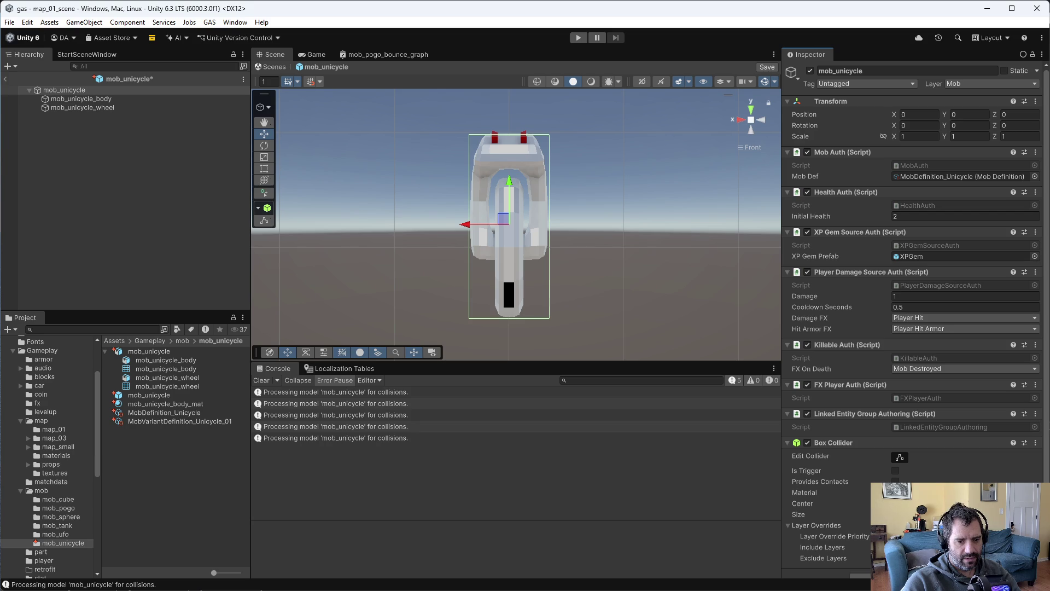
drag(950, 514, 956, 514)
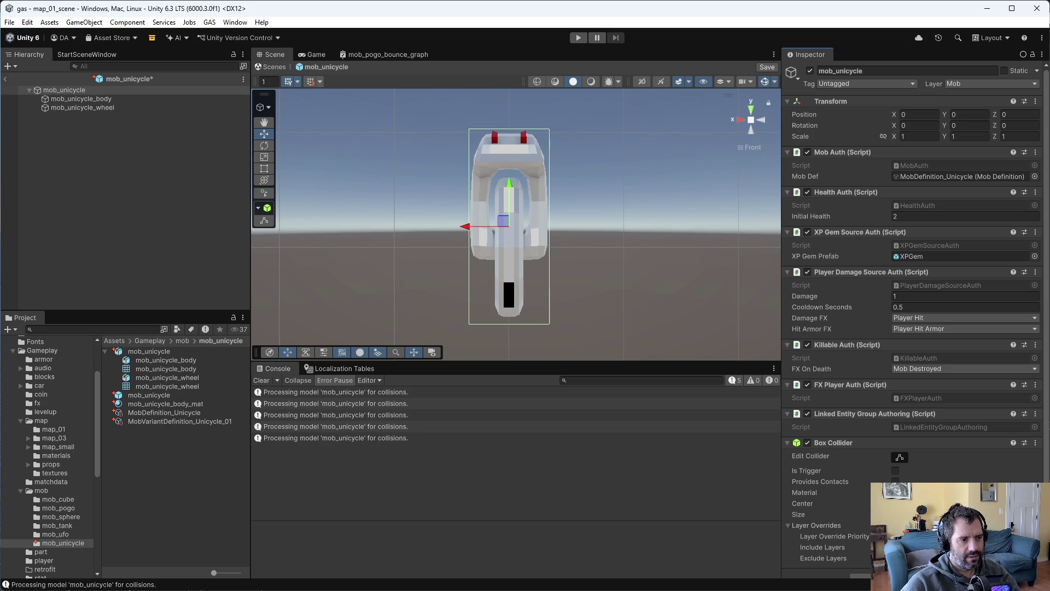
key(ctrl+z)
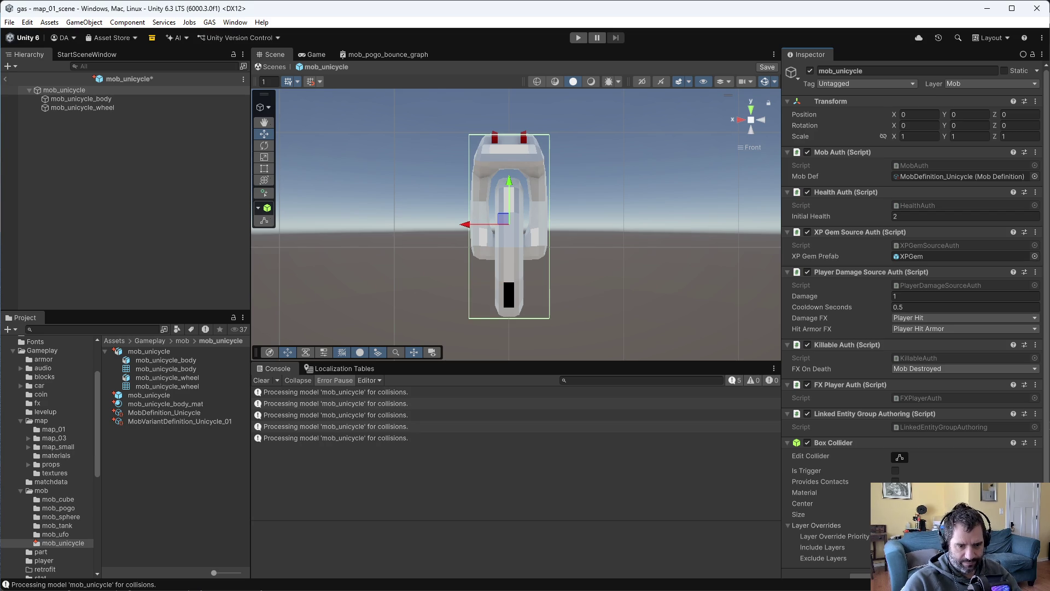
drag(950, 503, 949, 504)
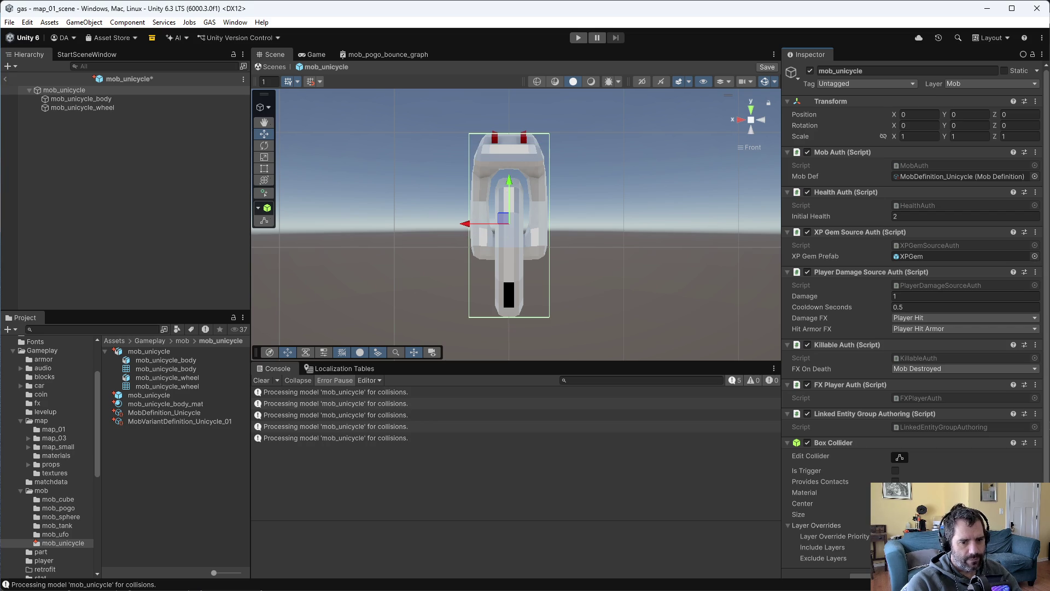
From the left view, extend the collider's depth to cover the wheel.
click(760, 119)
mouse_move(995, 514)
mouse_down()
mouse_move(1023, 514)
mouse_move(1009, 515)
mouse_up()
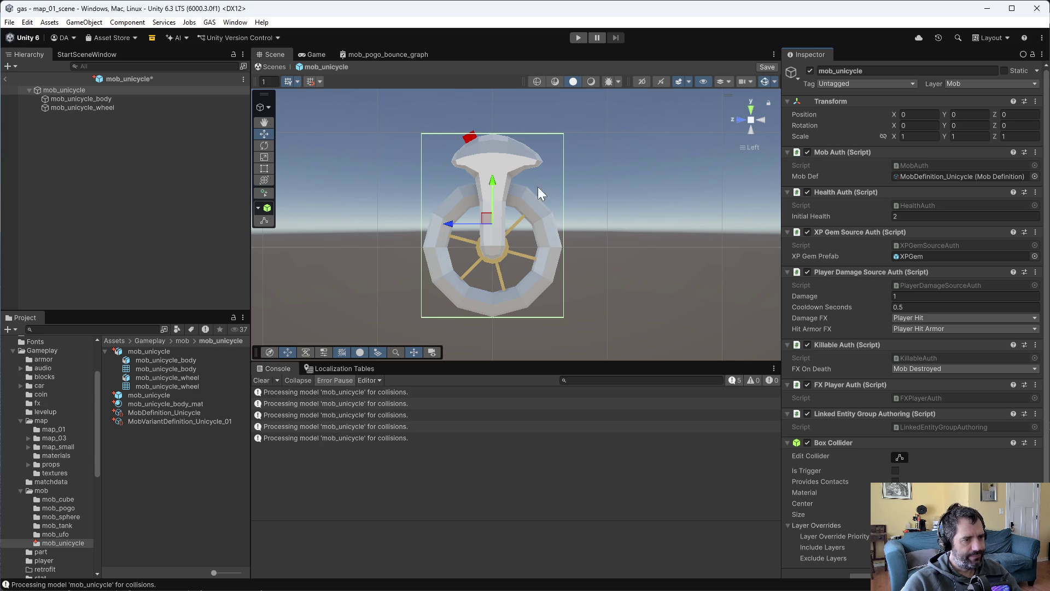
scroll(810, 351, down, 1)
Add a Rigidbody, enable Provides Contacts on the Box Collider, and save the prefab.
click(860, 565)
text(rigid)
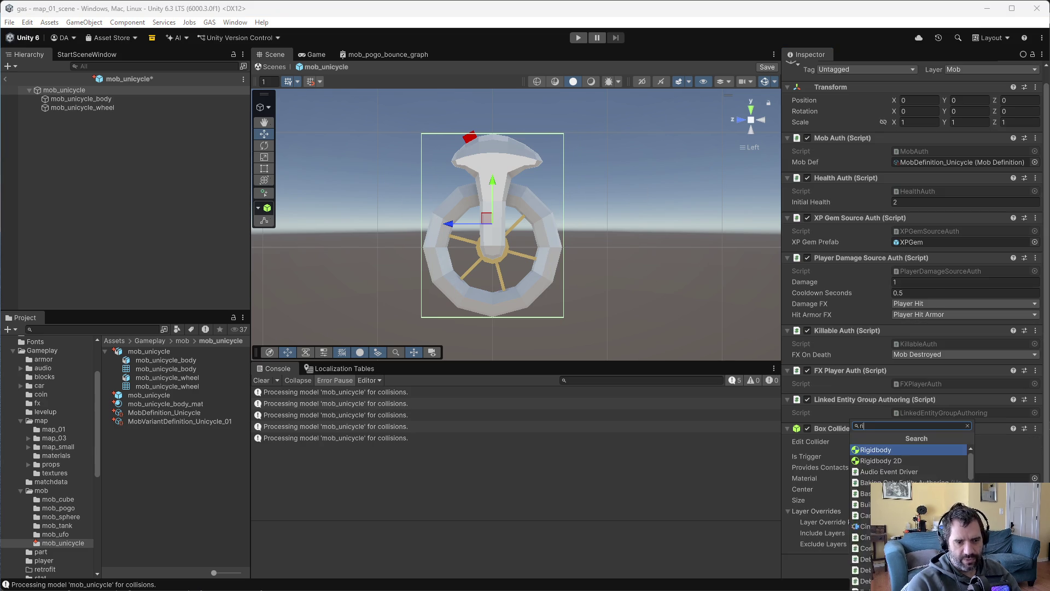
key(Return)
scroll(884, 372, down, 4)
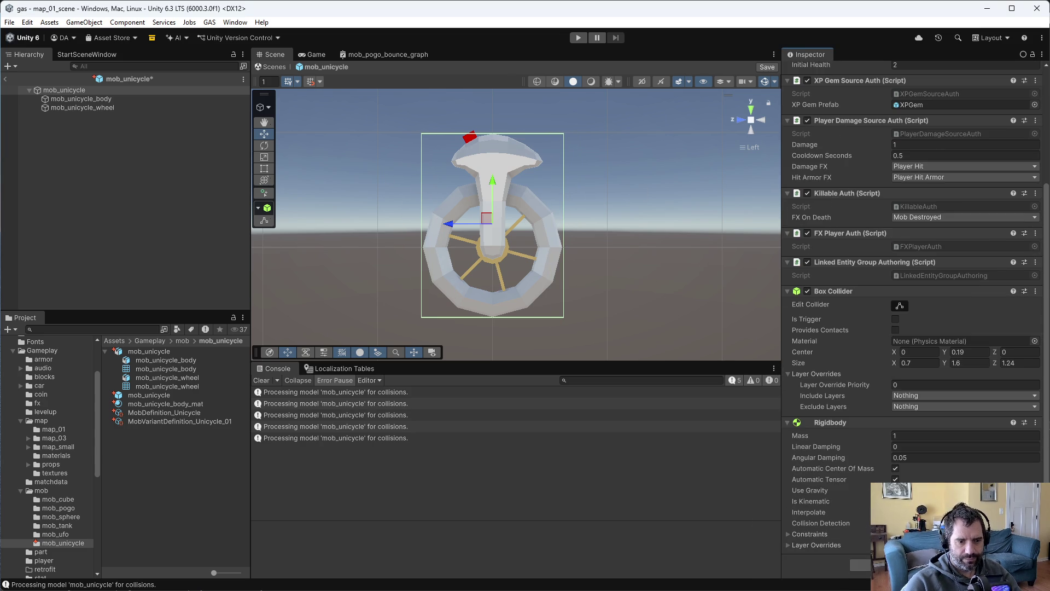
click(896, 330)
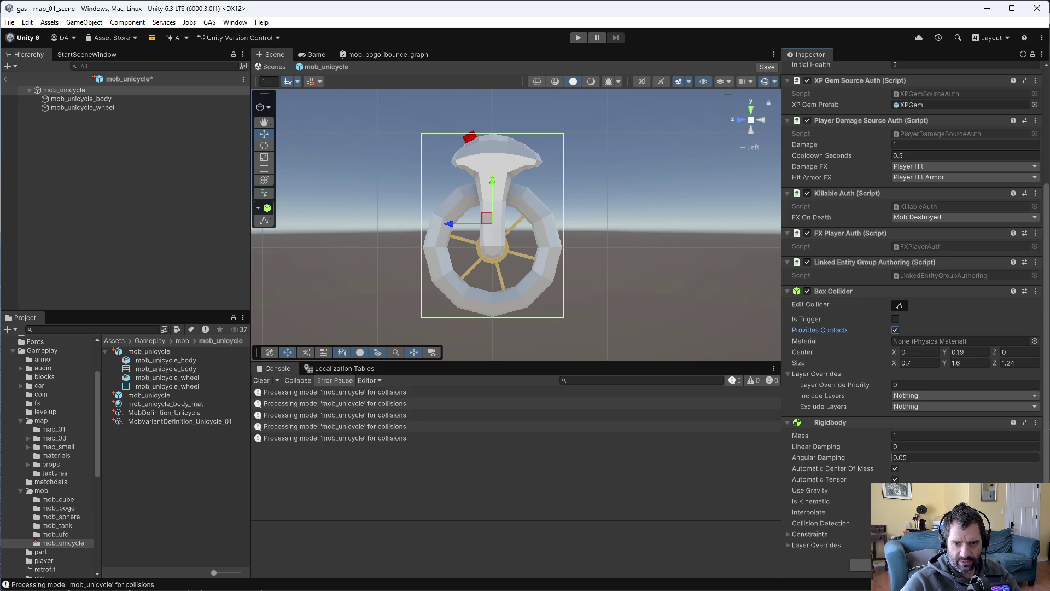
key(ctrl+s)
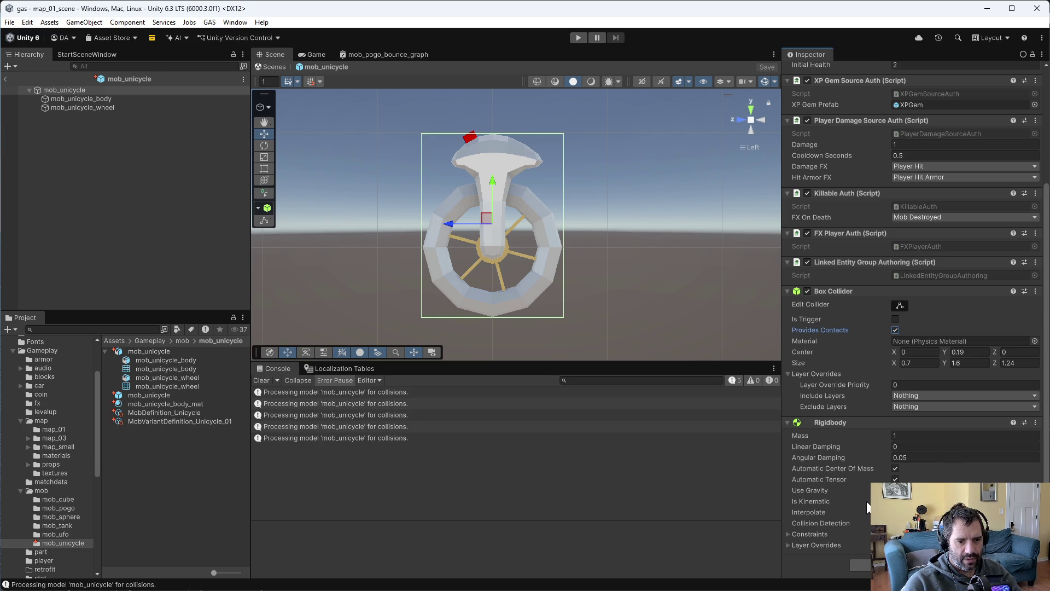
Return to an angled perspective view and select the mob_unicycle root.
drag(426, 262, 612, 298)
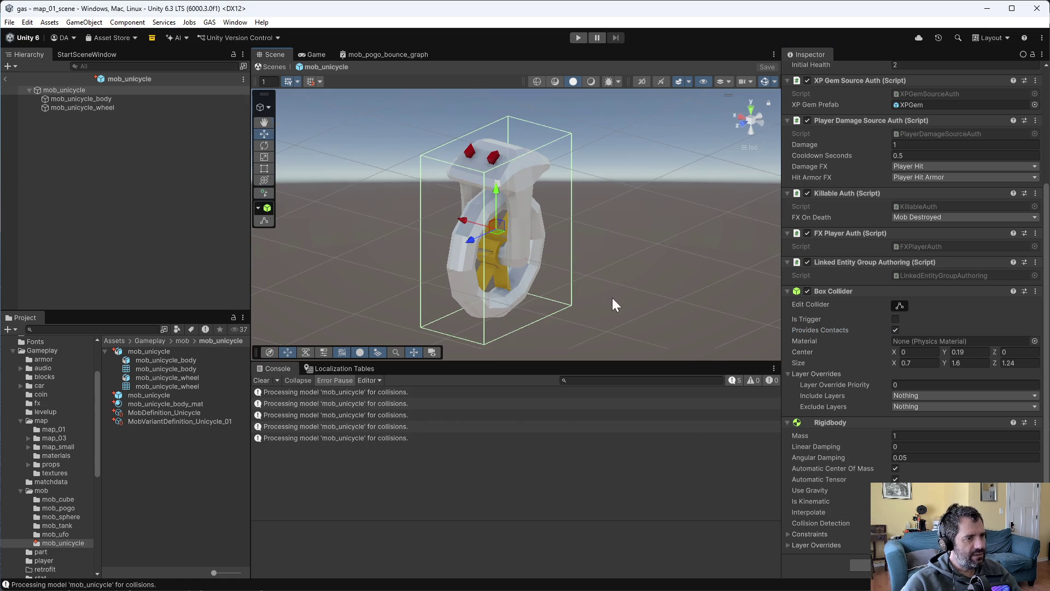
click(753, 116)
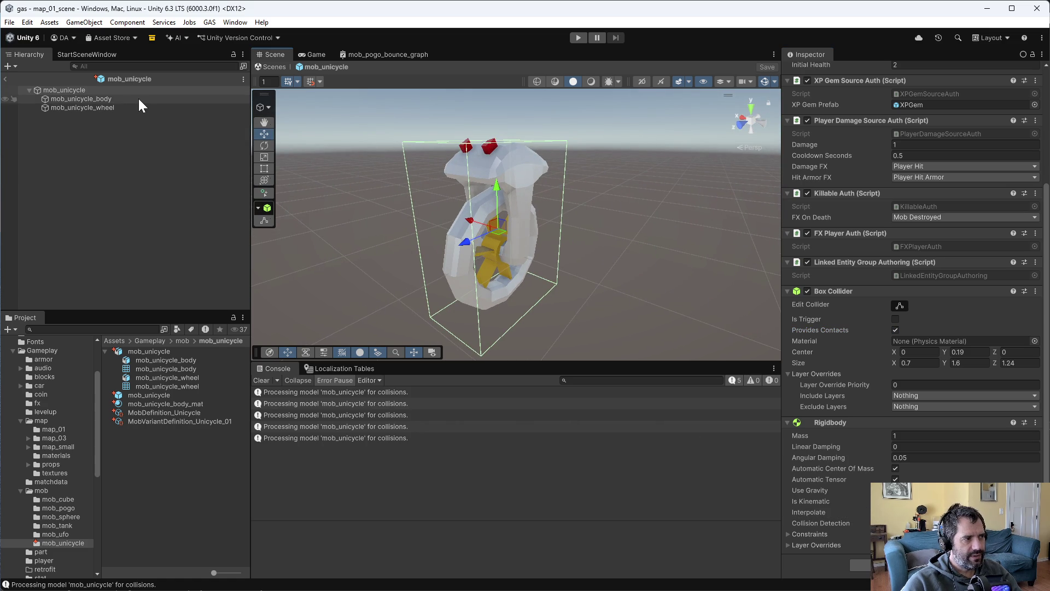
click(107, 91)
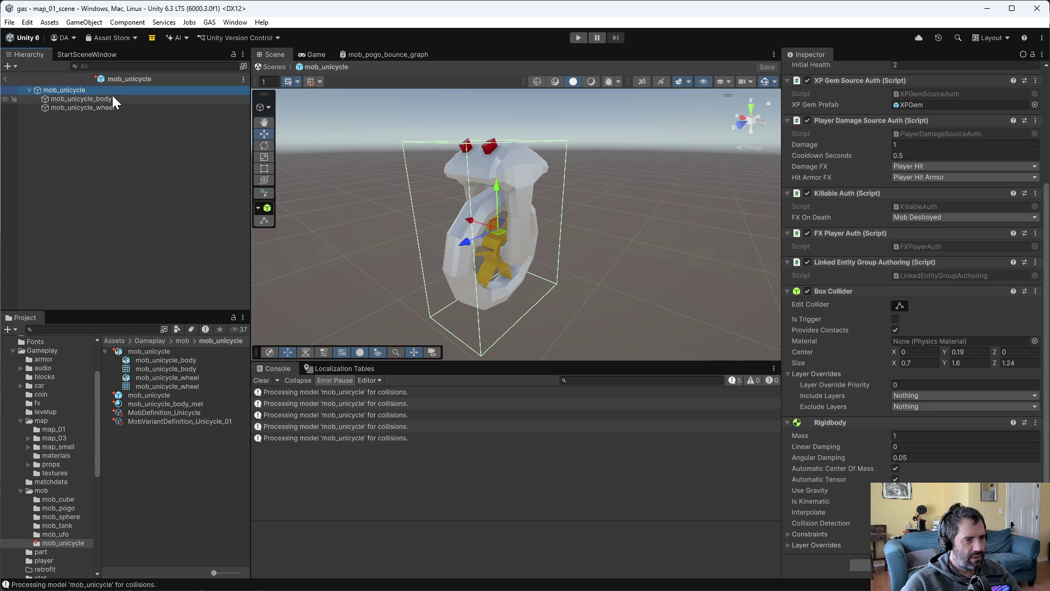
click(65, 534)
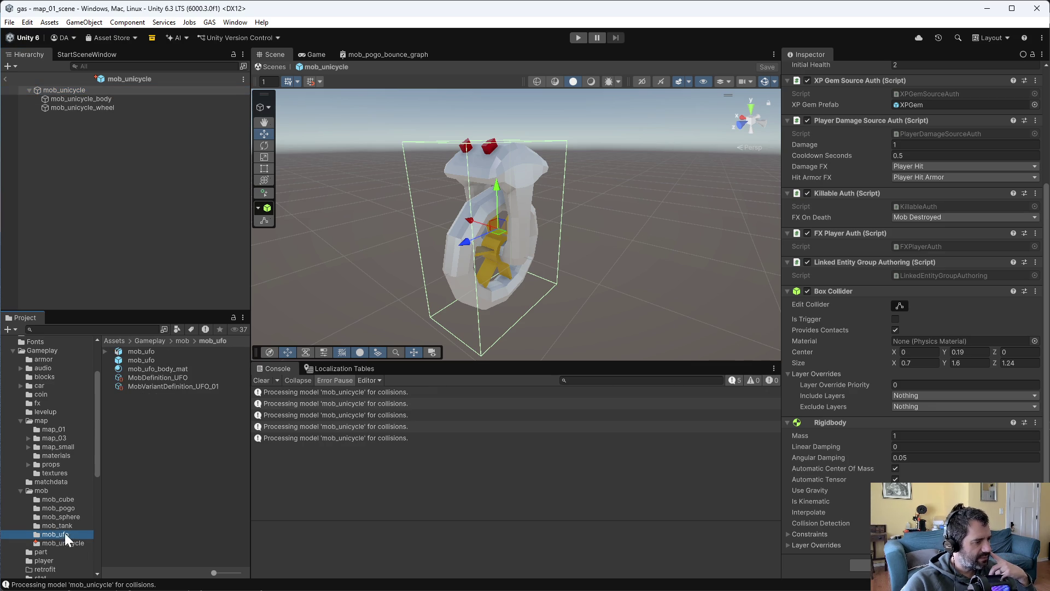
double_click(148, 358)
click(91, 99)
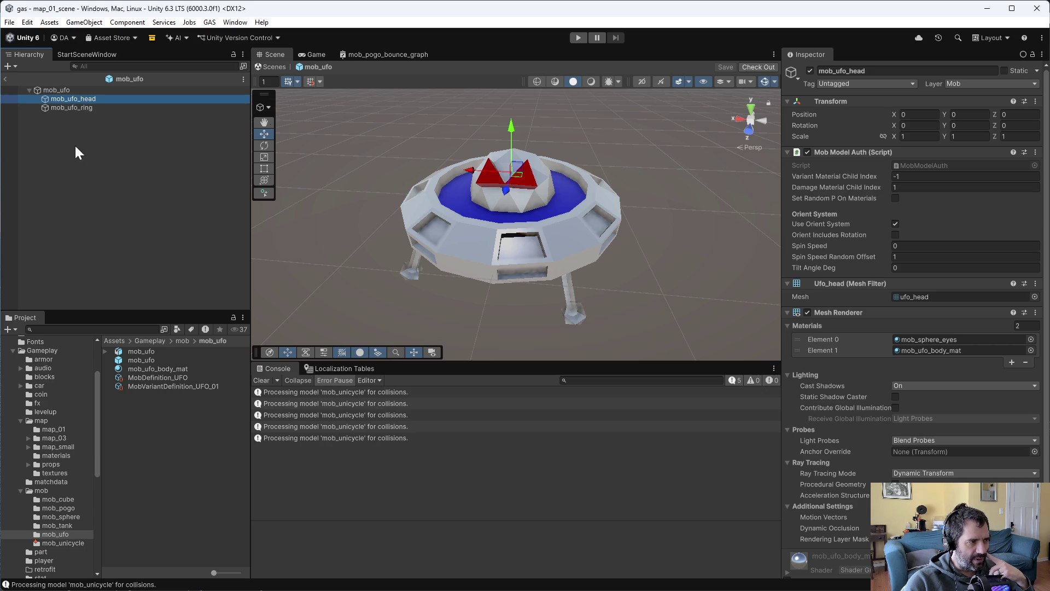
click(89, 108)
click(67, 544)
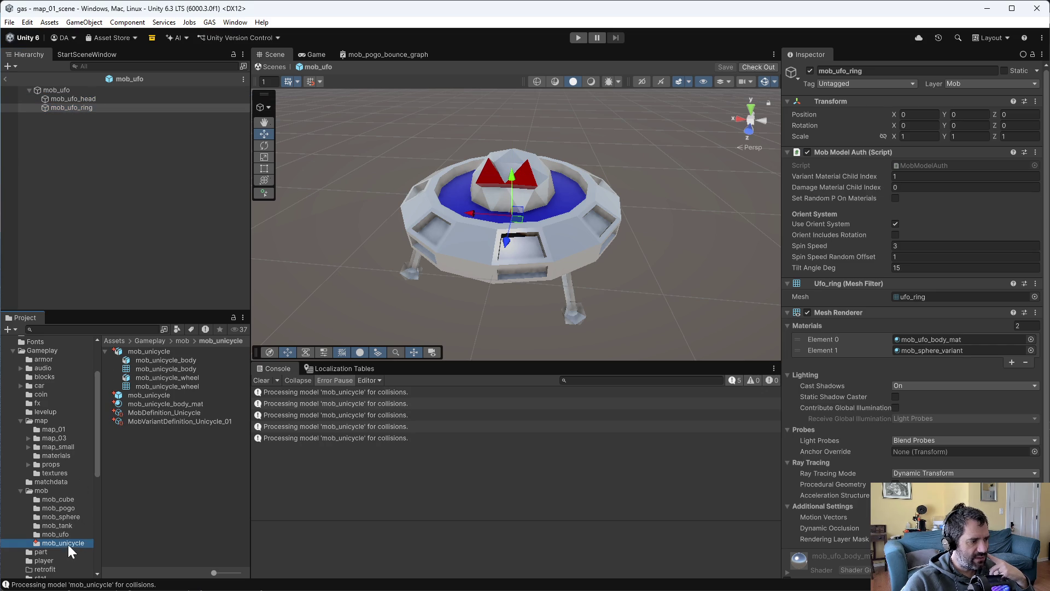
double_click(144, 394)
click(104, 98)
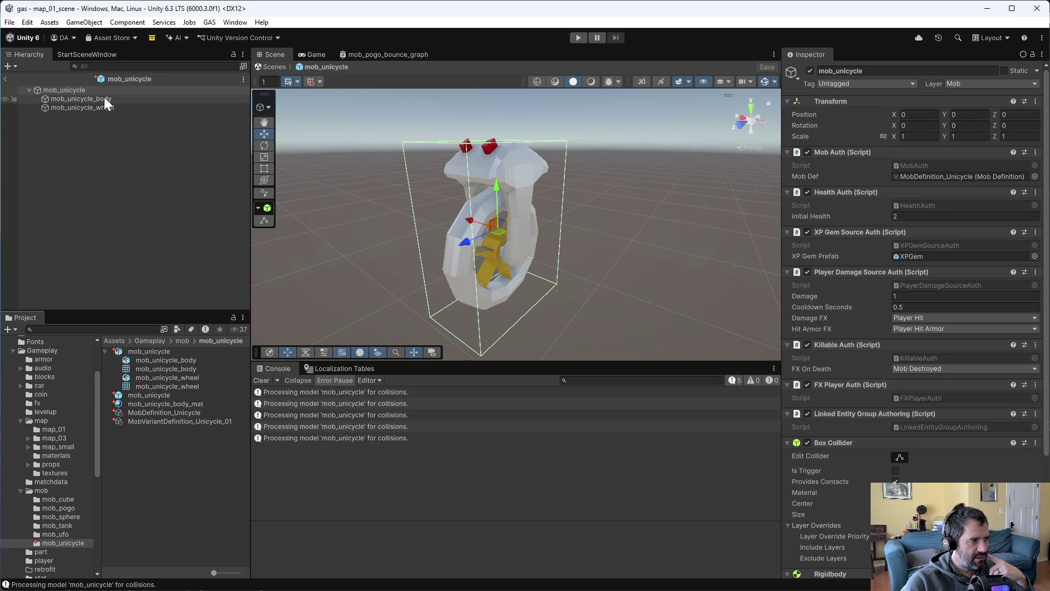
Add Mob Model Auth to the body, move it under Transform, and set damage material index 0.
click(864, 521)
text(mob mod)
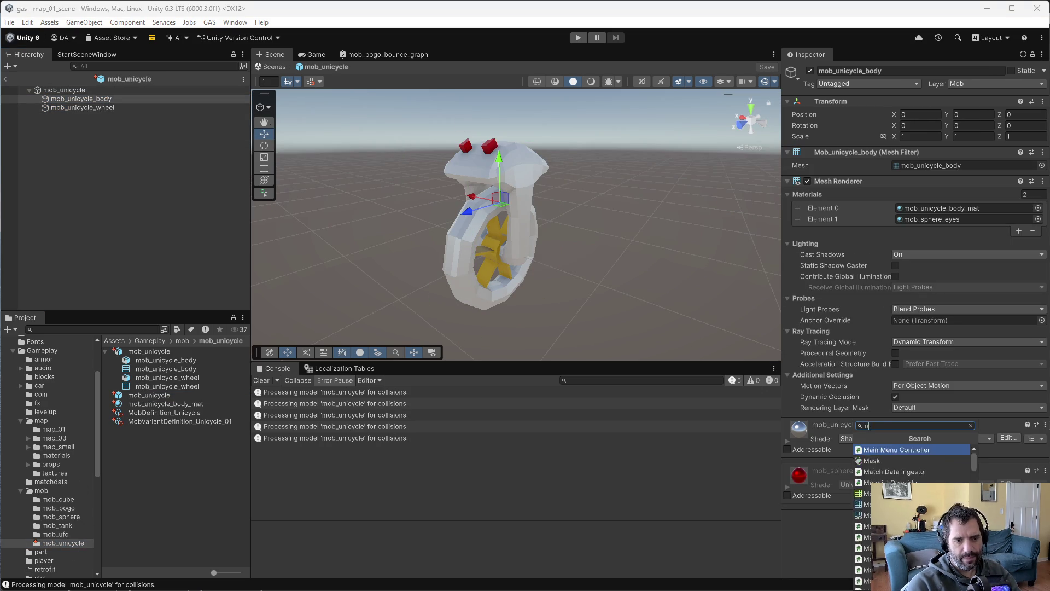
key(Return)
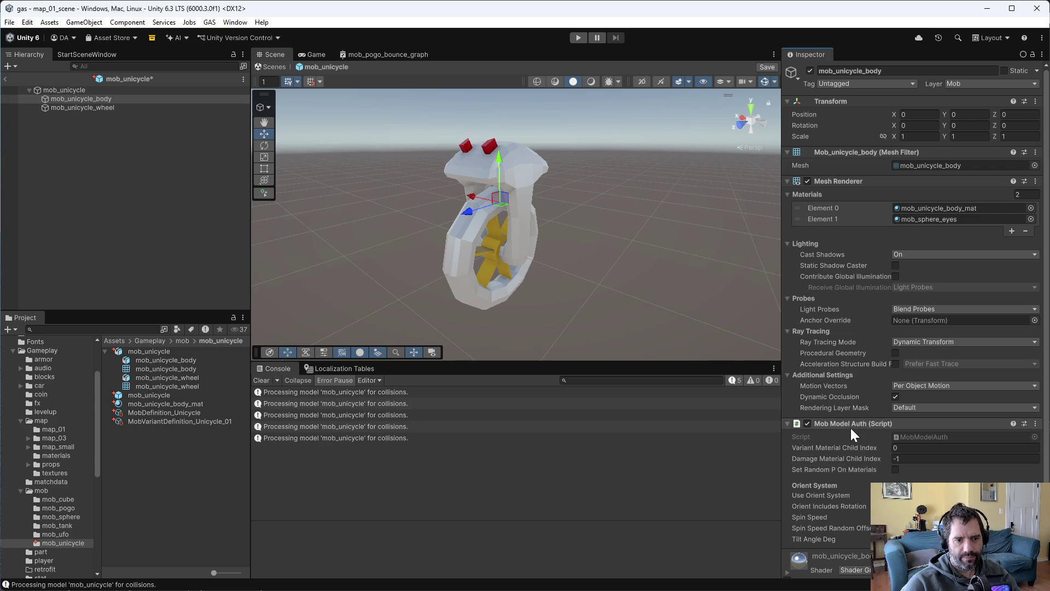
mouse_move(824, 243)
mouse_down()
mouse_move(839, 145)
mouse_move(848, 145)
mouse_up()
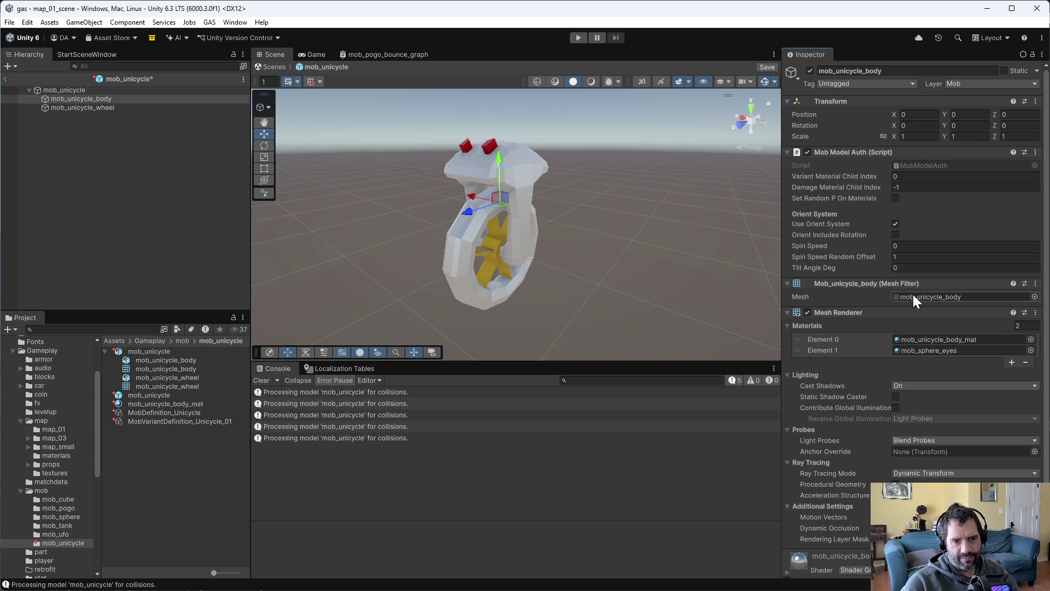
click(925, 176)
text(-1)
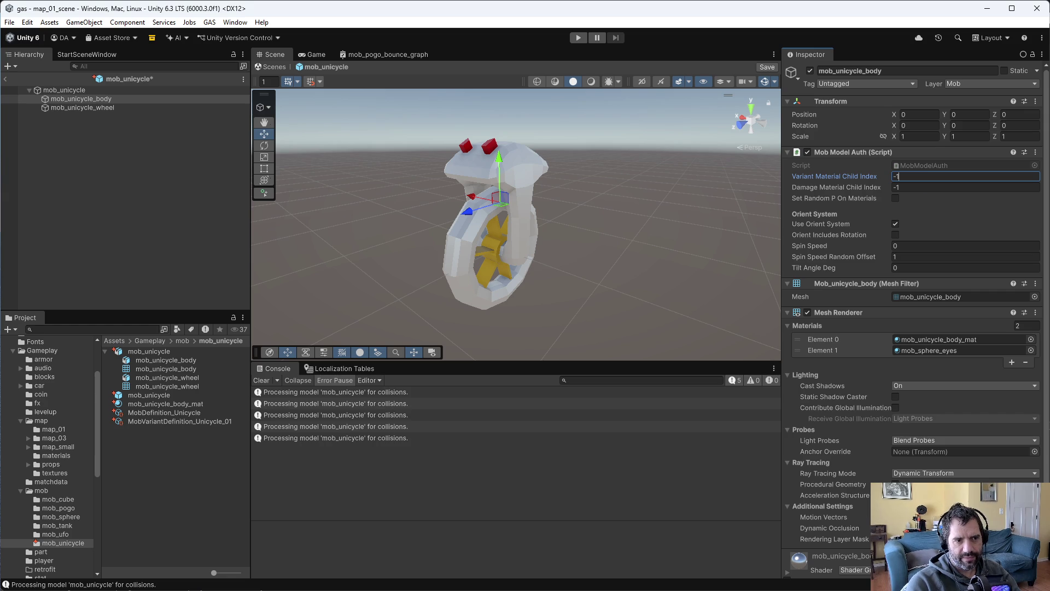
key(Tab)
text(0)
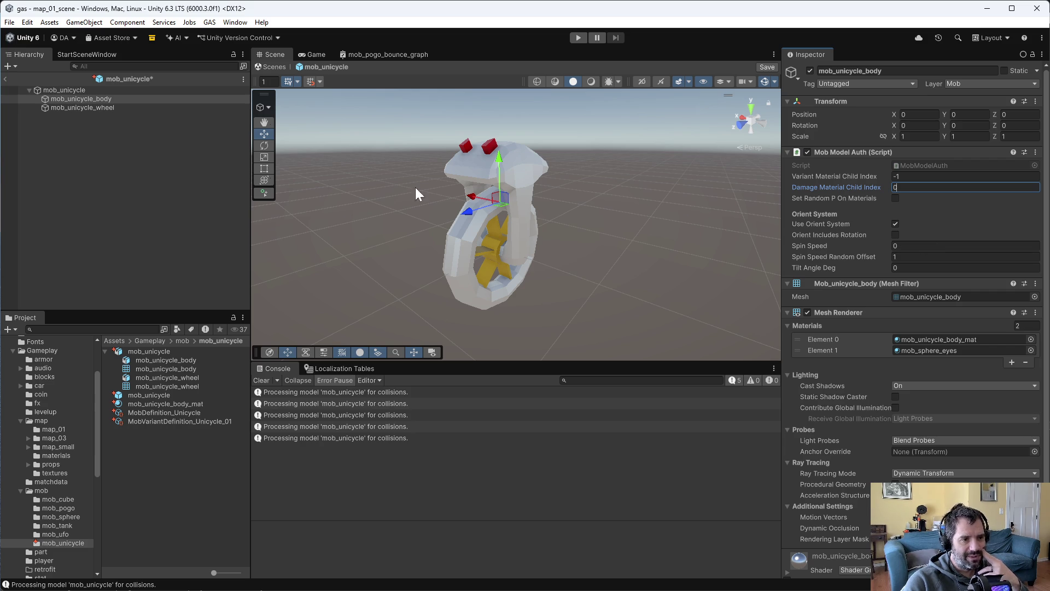
Give the wheel Mob Model Auth with variant index 1 and damage index 0, then save.
click(104, 108)
click(902, 520)
key(Return)
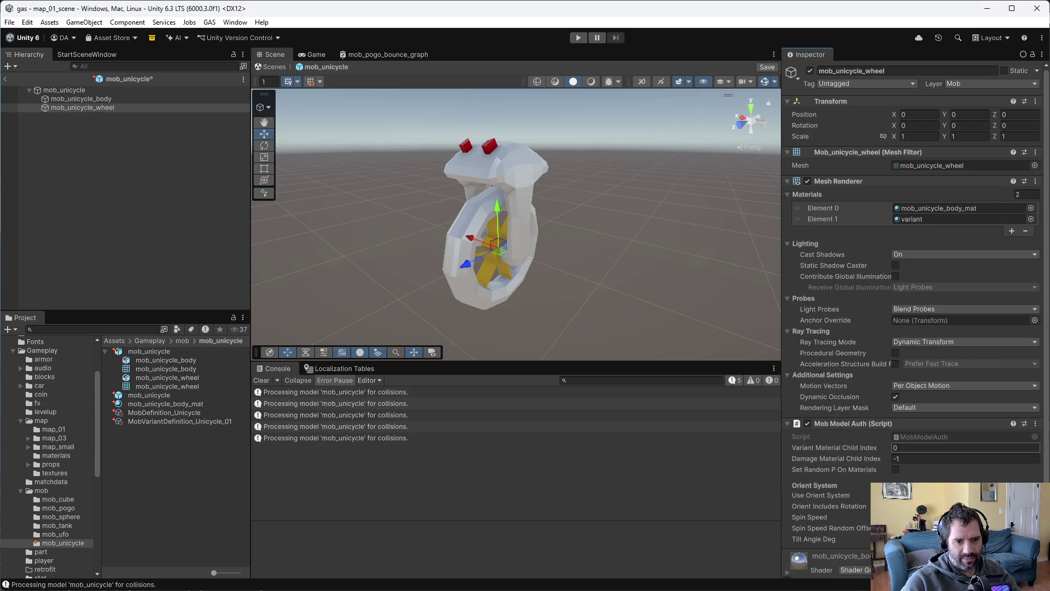
drag(867, 167, 861, 144)
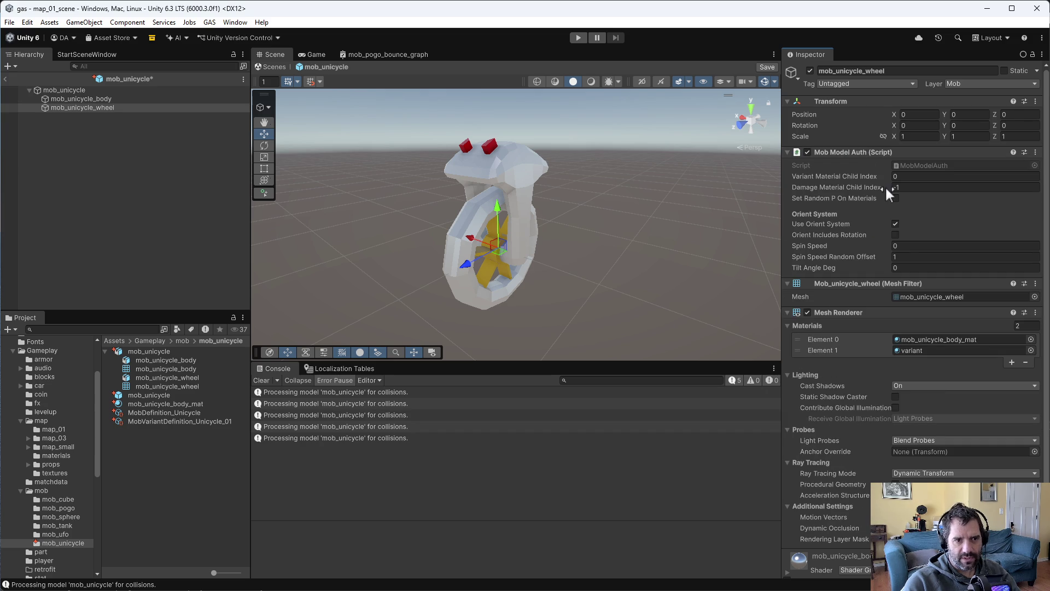
click(912, 177)
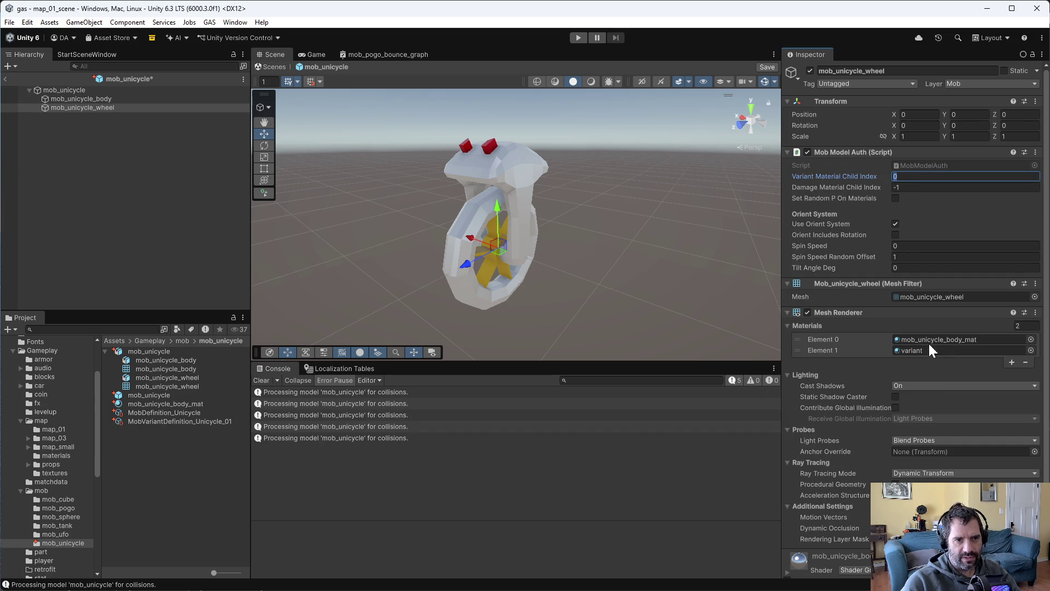
text(1)
click(929, 189)
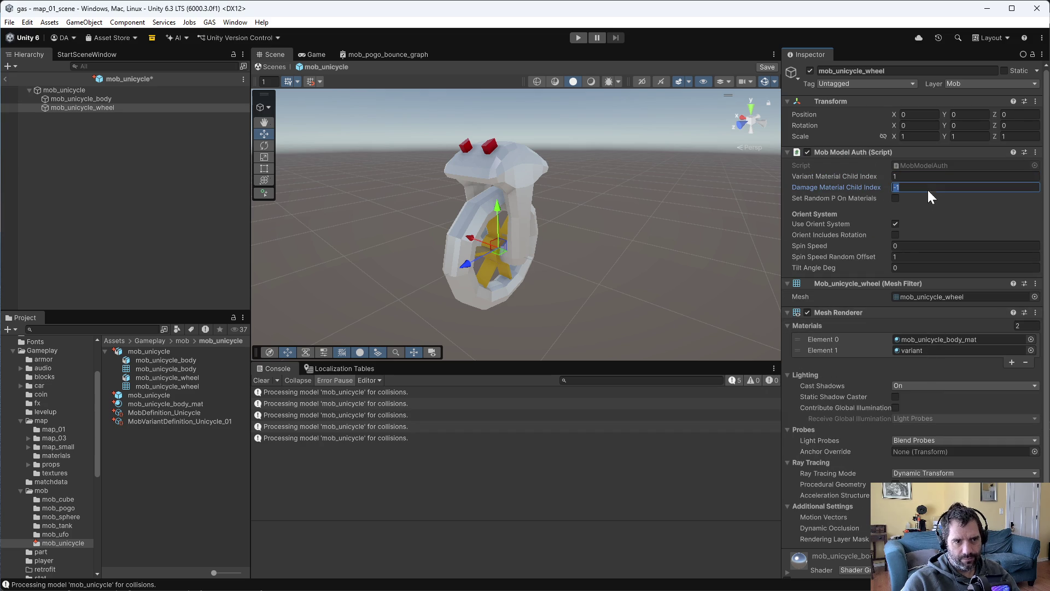
text(0)
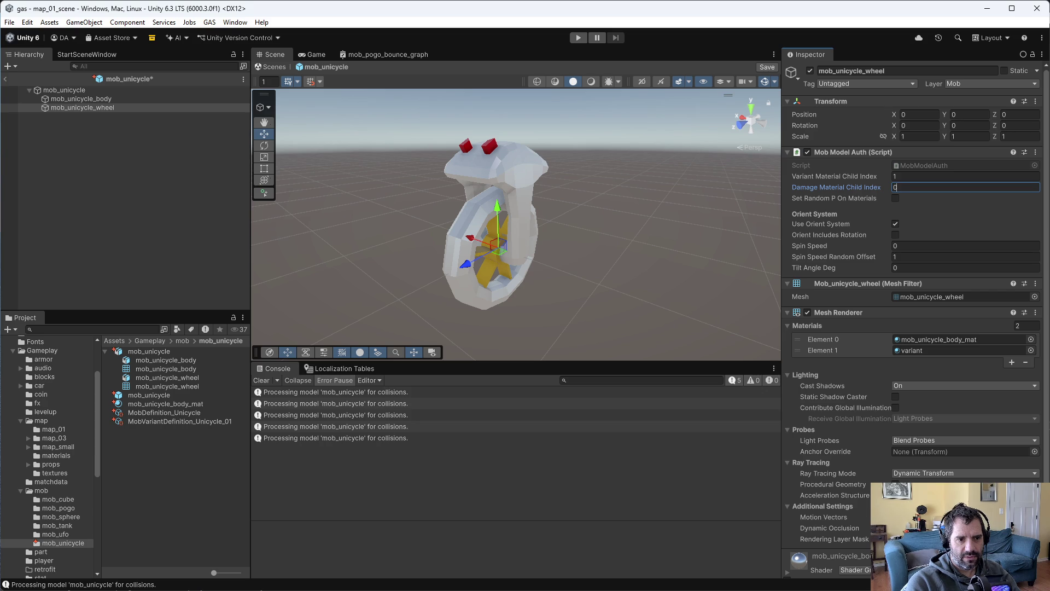
key(ctrl+s)
click(90, 91)
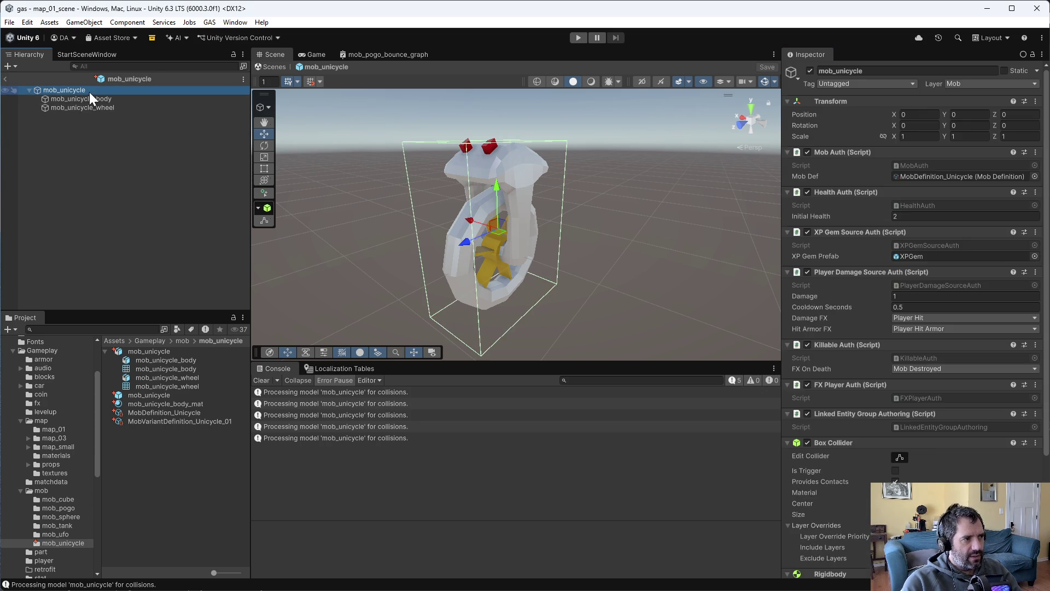
Open map_01_scene and select MobSpawnManager to view its spawn schedules.
click(141, 264)
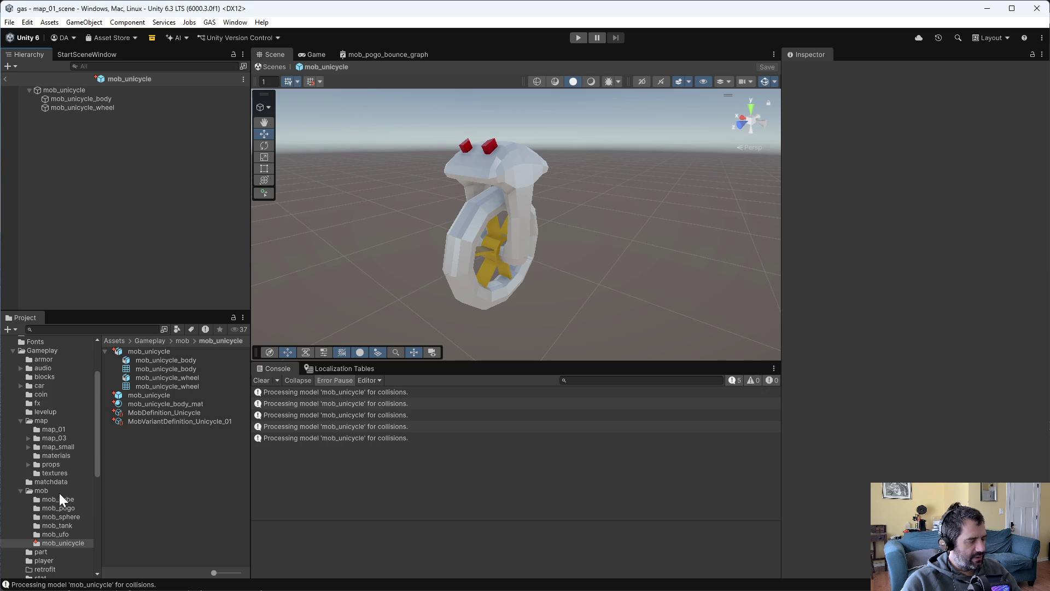
click(55, 429)
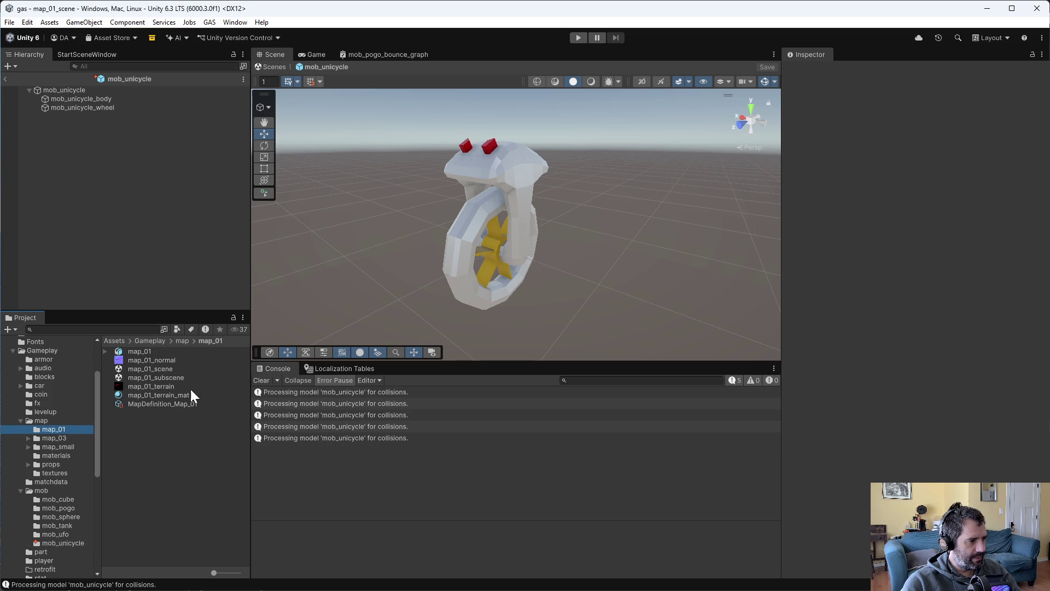
double_click(152, 370)
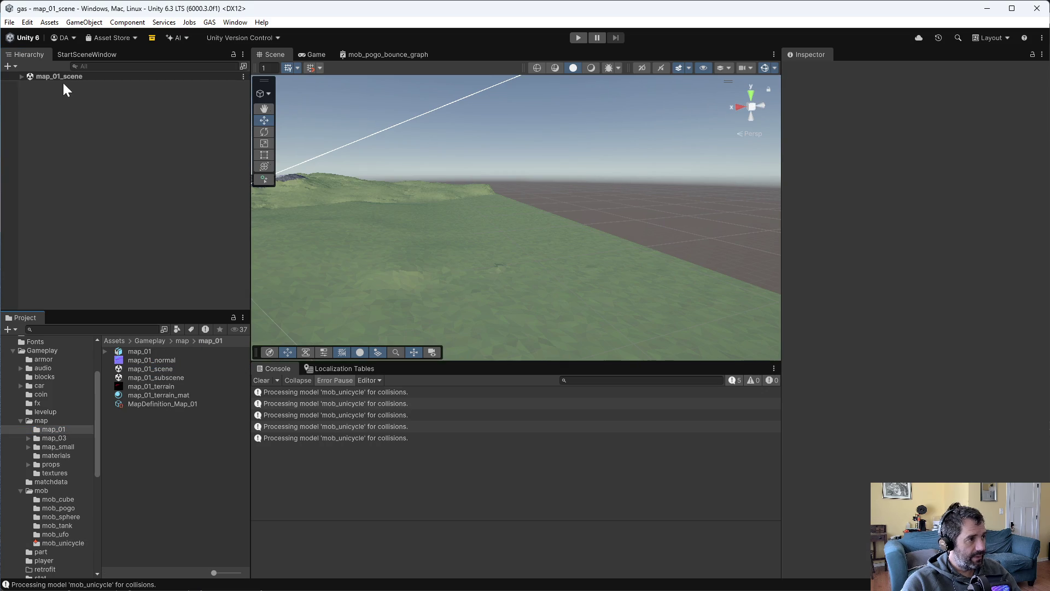
click(22, 77)
click(54, 85)
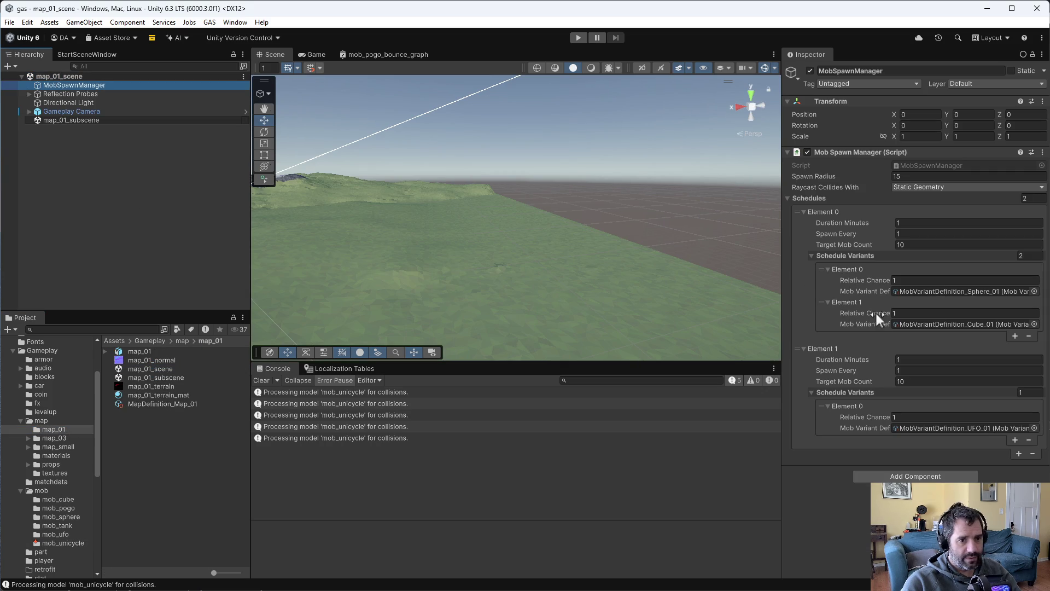
Add a third spawn schedule and trim its variant list to a single entry.
click(53, 541)
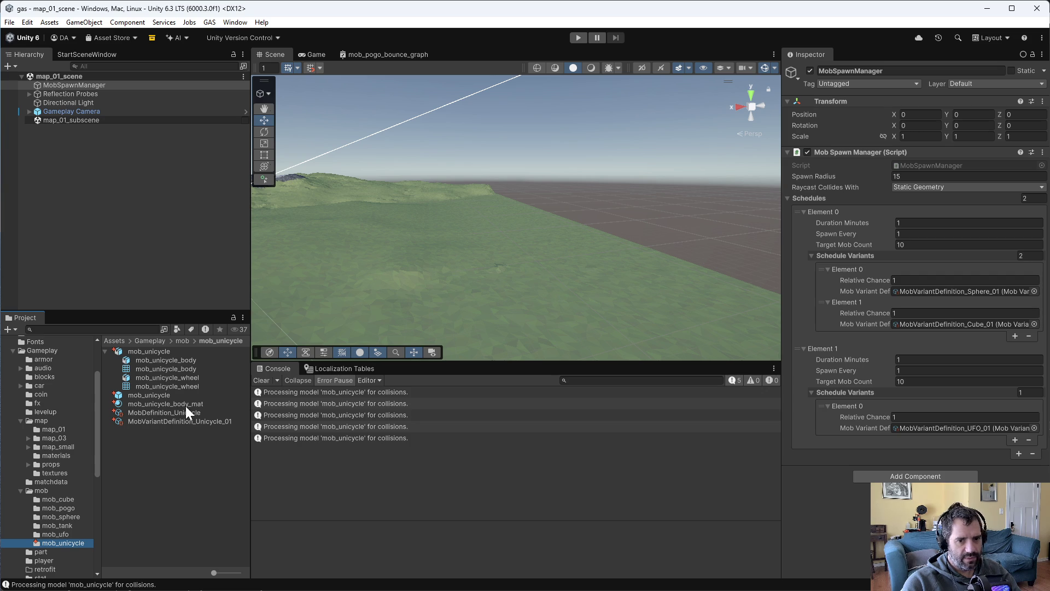
mouse_move(797, 347)
mouse_down()
mouse_move(799, 305)
mouse_move(865, 408)
mouse_up()
click(910, 476)
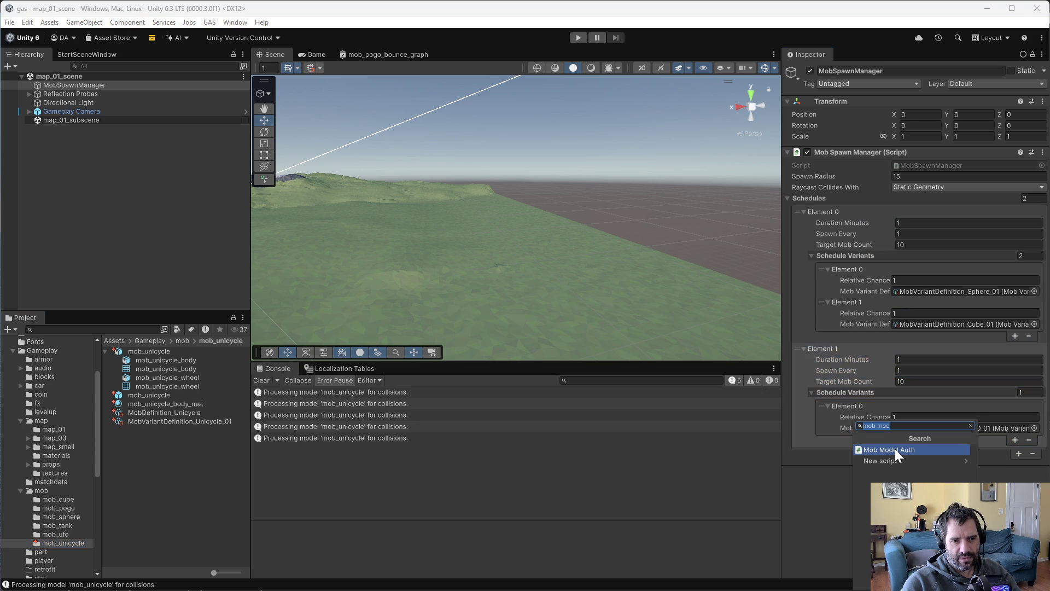
key(Escape)
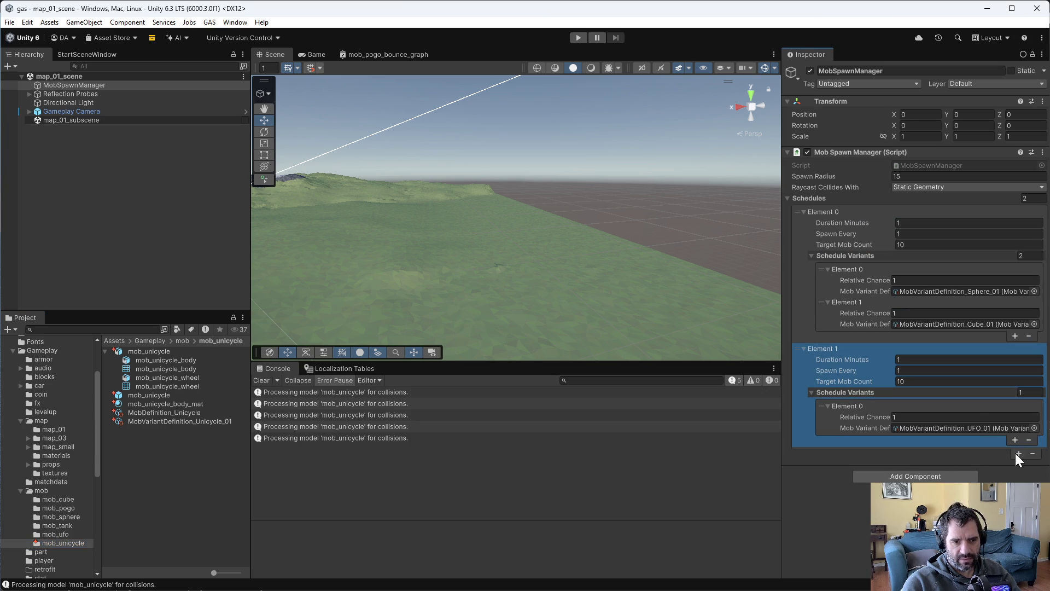
click(1017, 453)
click(804, 453)
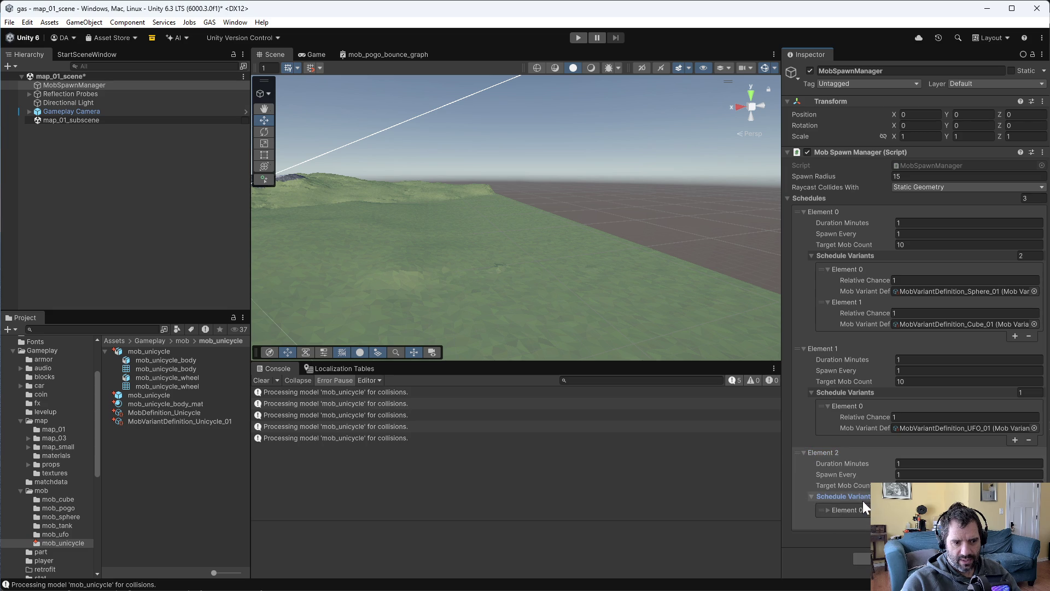
click(812, 496)
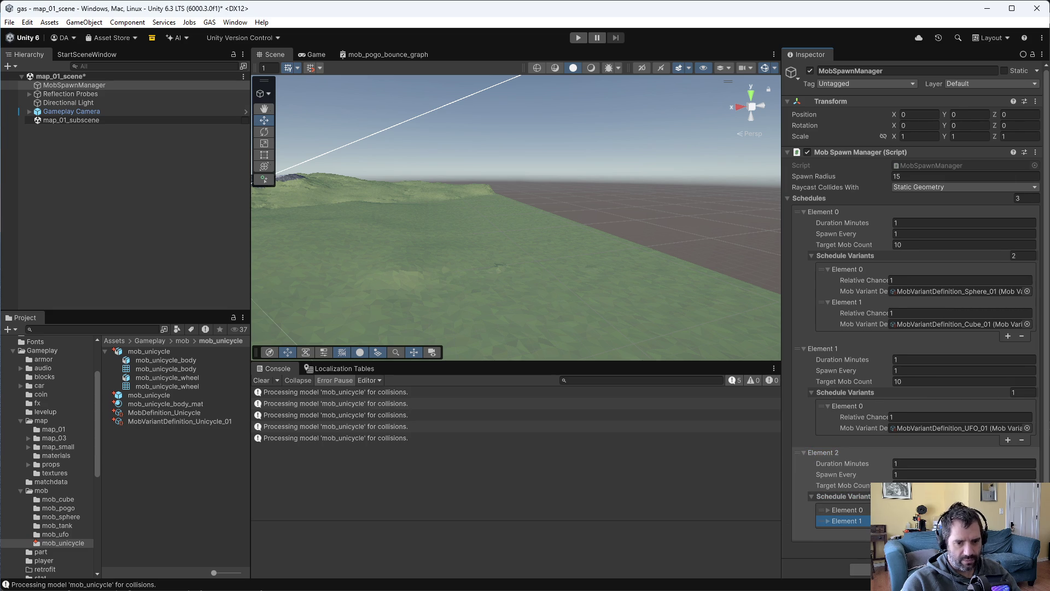
click(1021, 538)
click(826, 510)
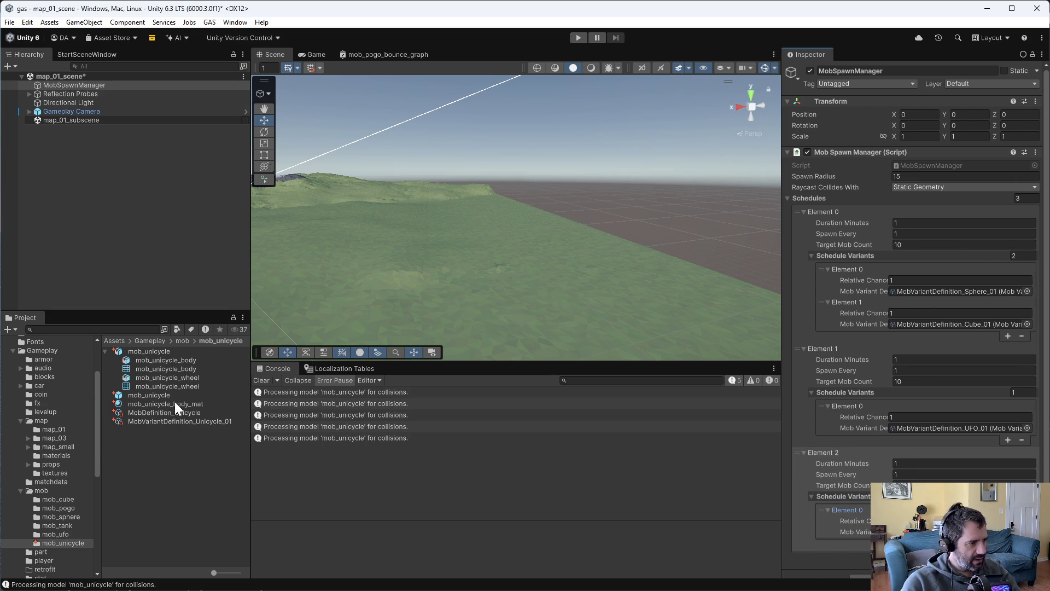
Assign MobVariantDefinition_Unicycle_01 with target mob count 1 and move the schedule to the top.
drag(169, 422, 930, 532)
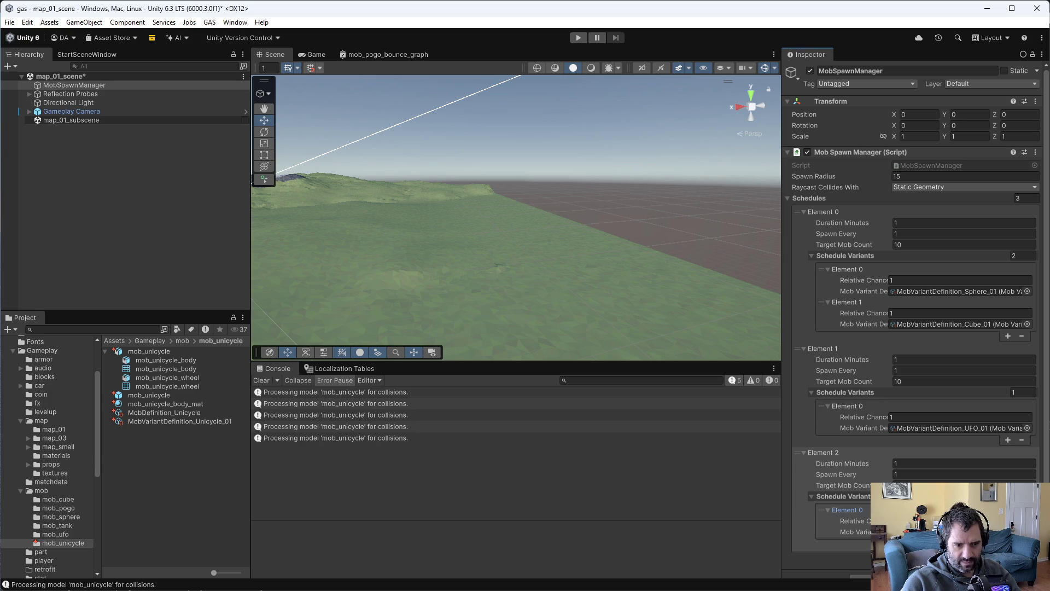
drag(930, 532, 930, 531)
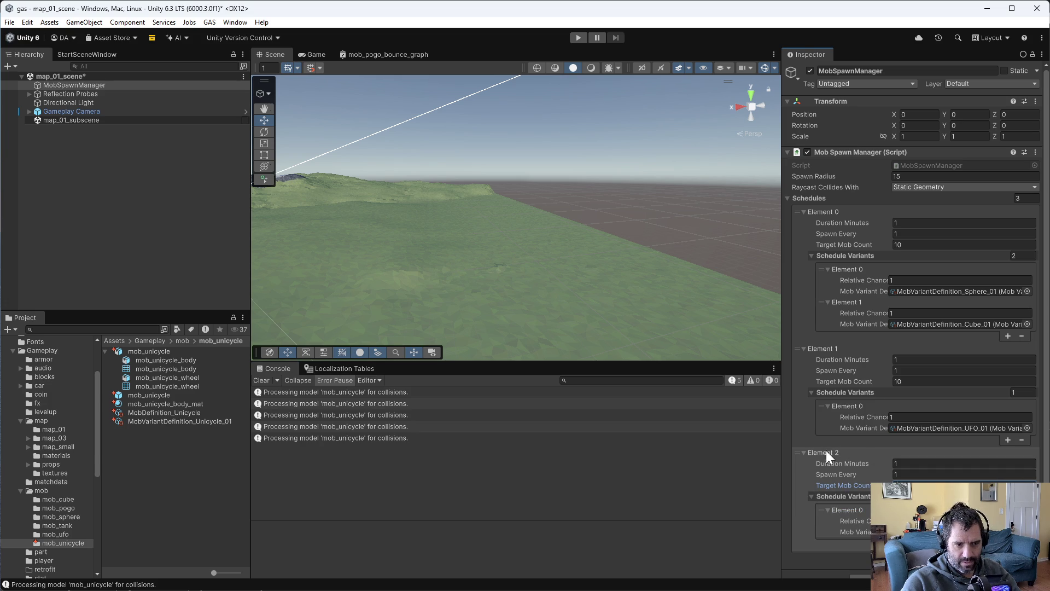
mouse_move(796, 451)
mouse_down()
mouse_move(796, 215)
mouse_move(816, 224)
mouse_up()
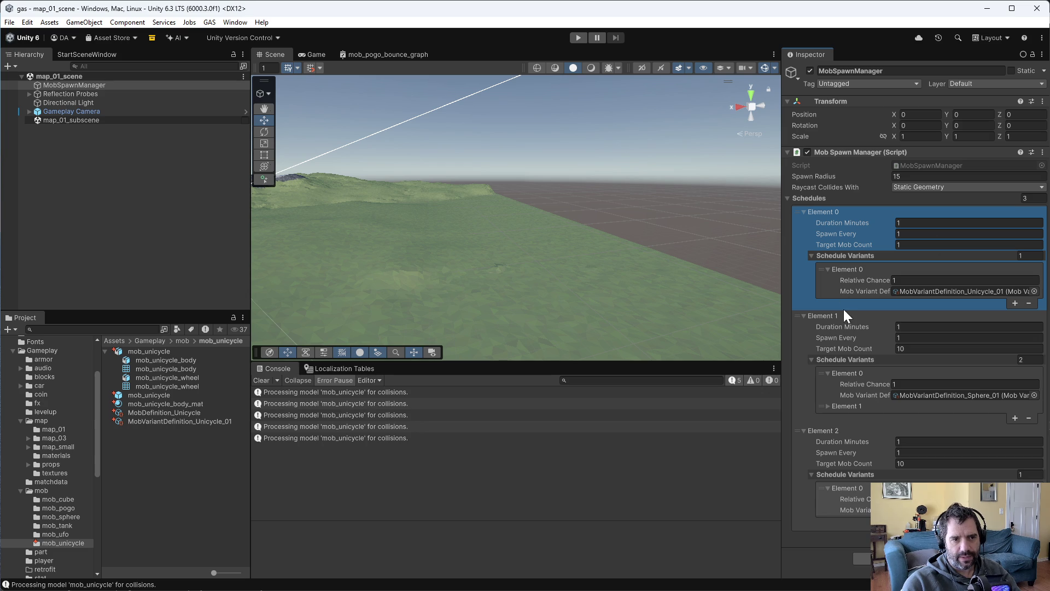
Play-test map_01 and open the NullReferenceException's stack trace in the Console.
click(570, 38)
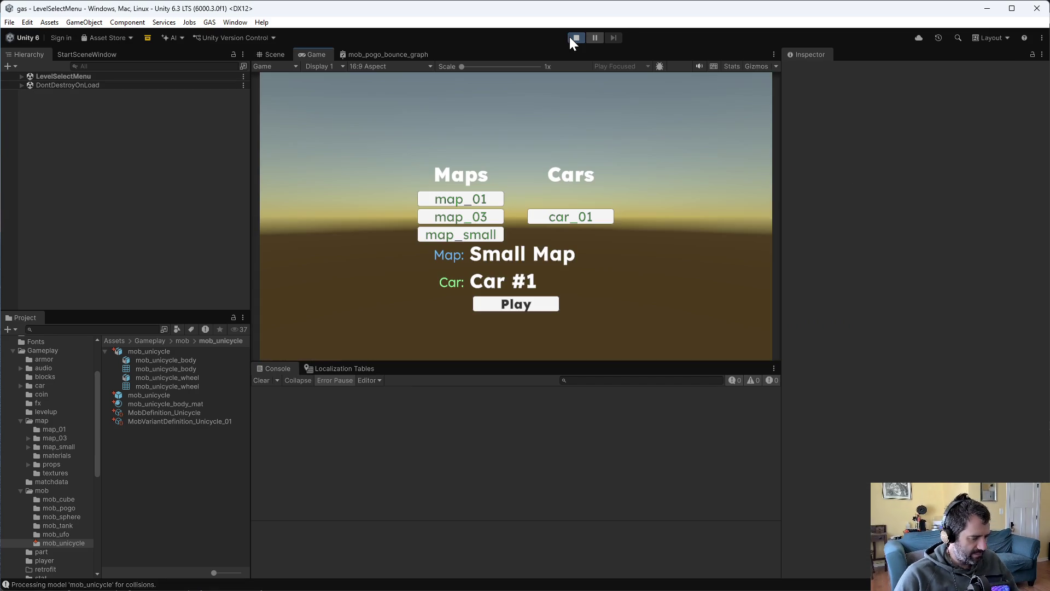
click(461, 203)
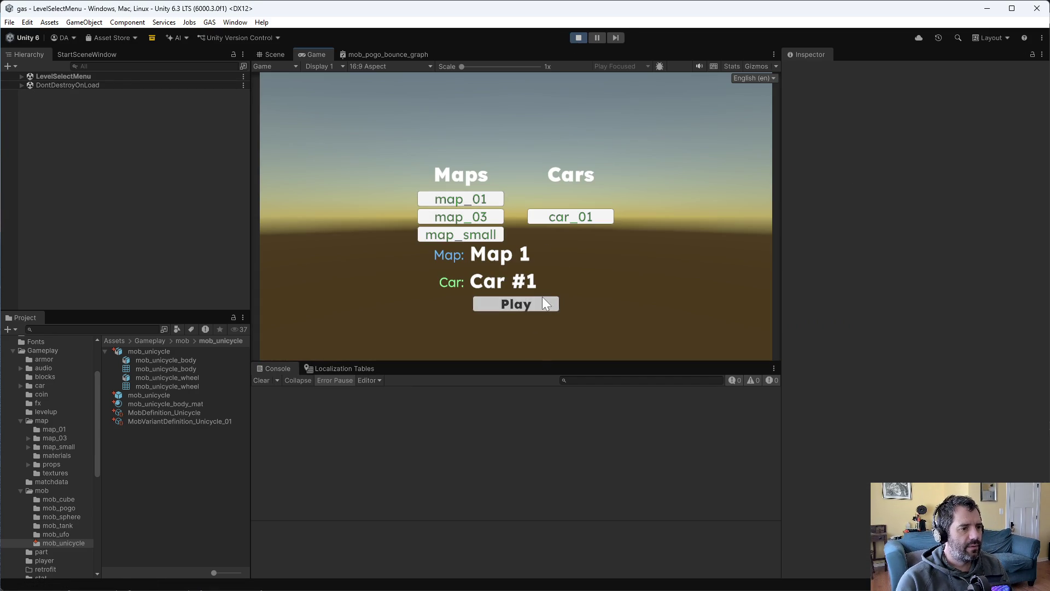
click(541, 301)
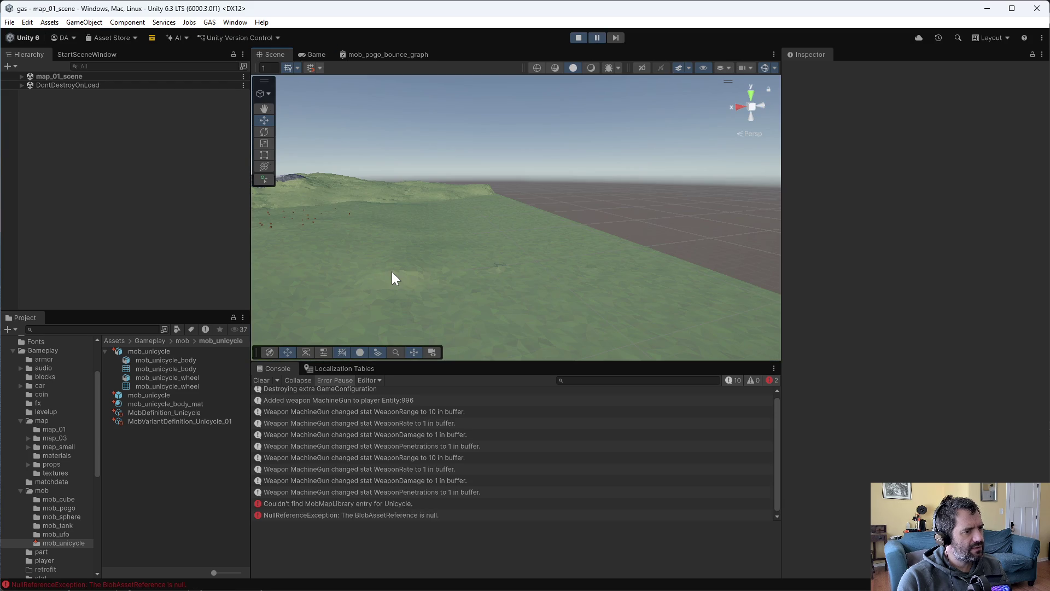
click(452, 515)
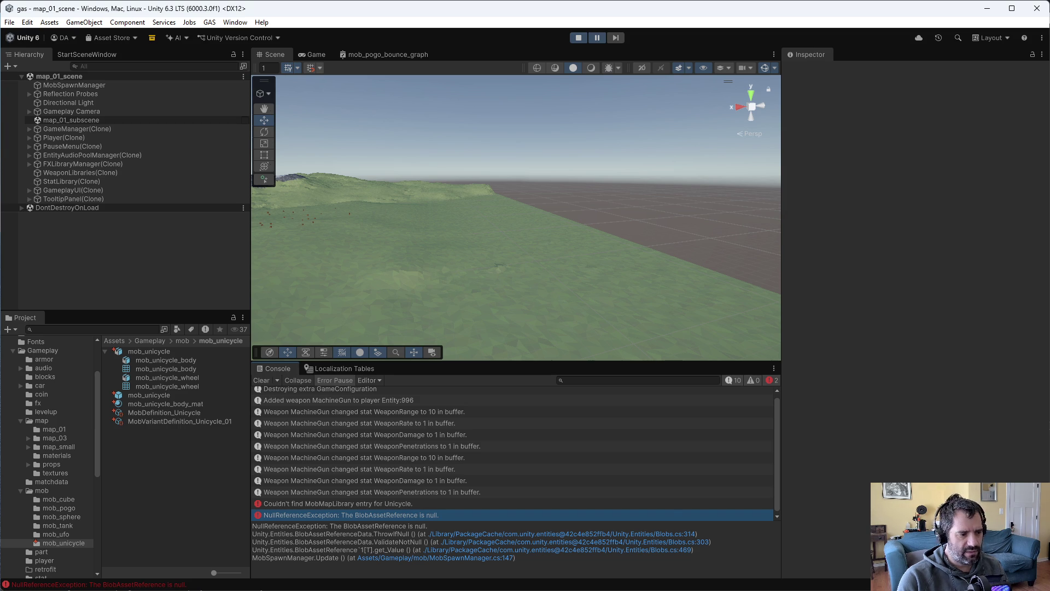
key(alt+Tab)
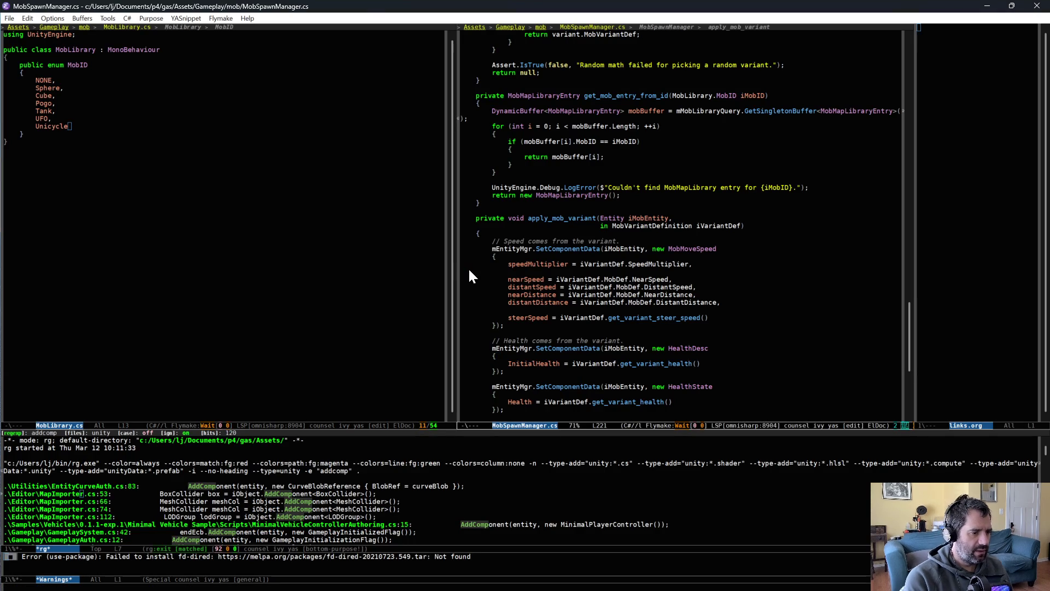
key(alt+Tab)
key(alt+Tab)
key(alt+g)
text(g147)
key(Return)
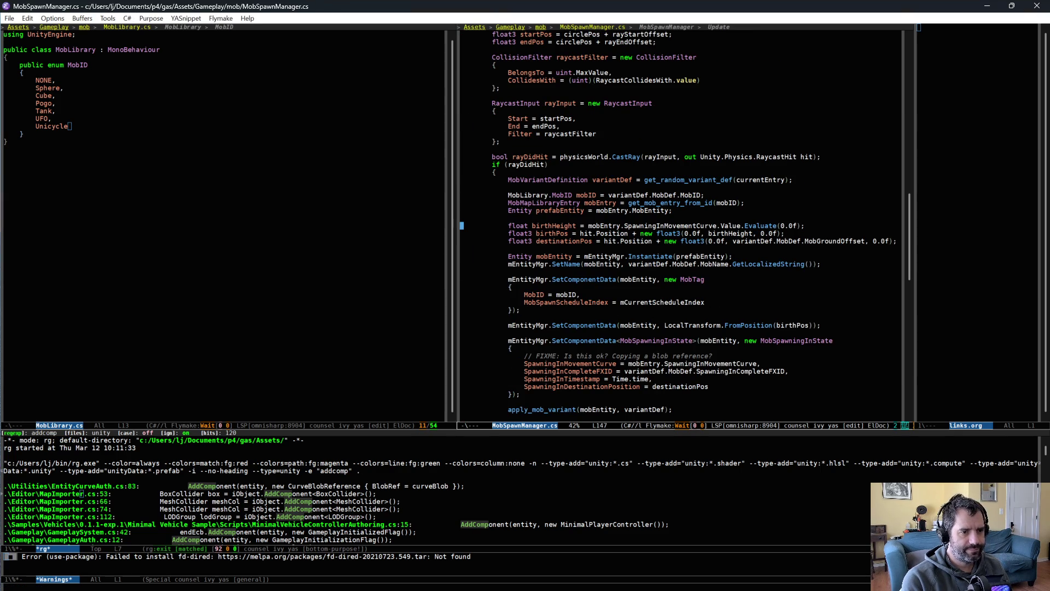
key(alt+Tab)
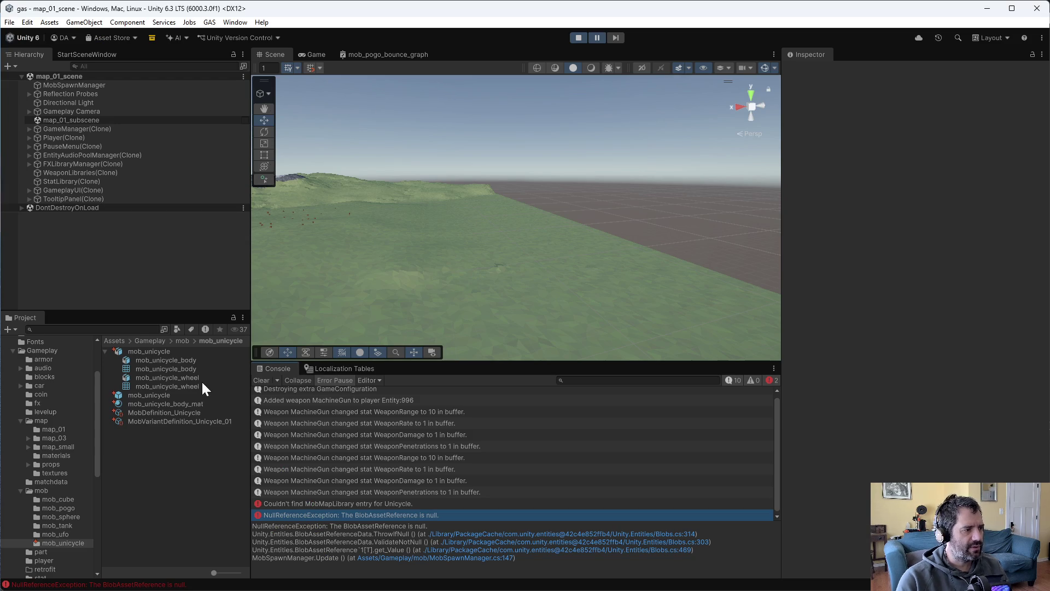
Inspect MobDefinition_Unicycle and the unicycle assets, cancelling the app chooser for the wheel mesh.
click(161, 403)
click(160, 414)
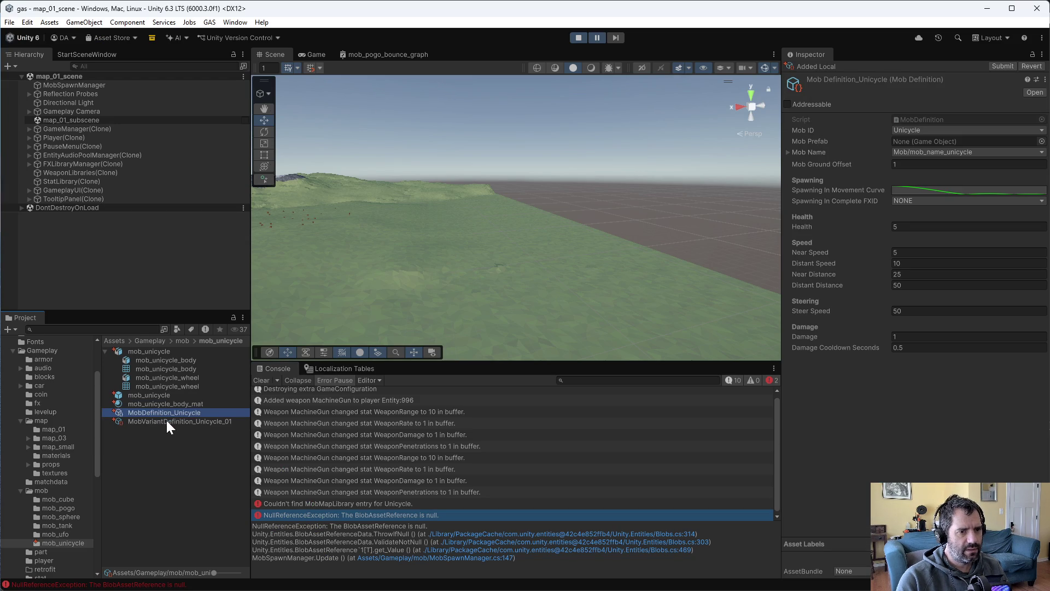
click(157, 396)
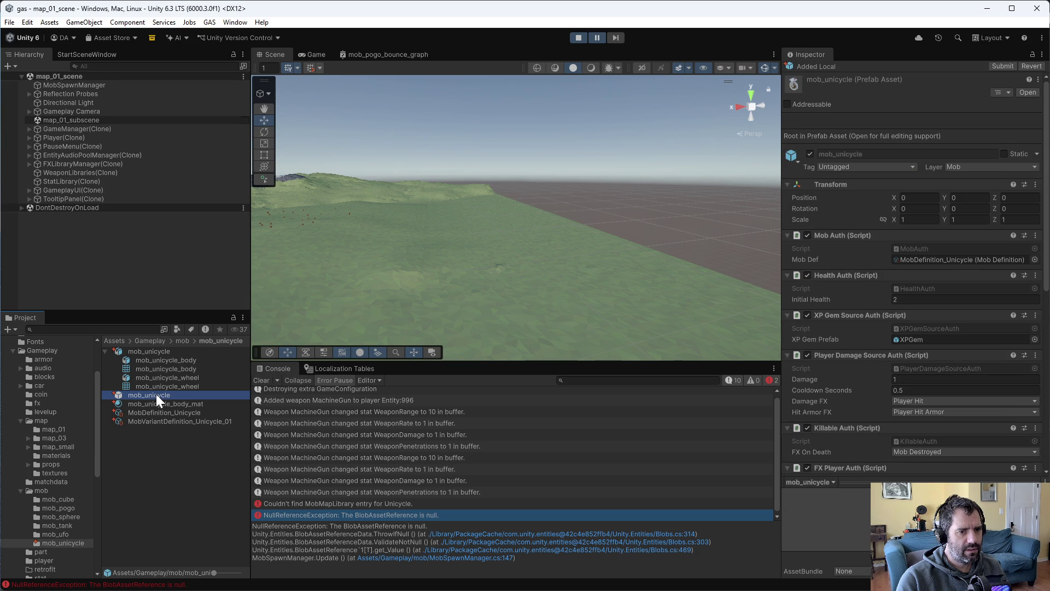
click(158, 402)
double_click(153, 387)
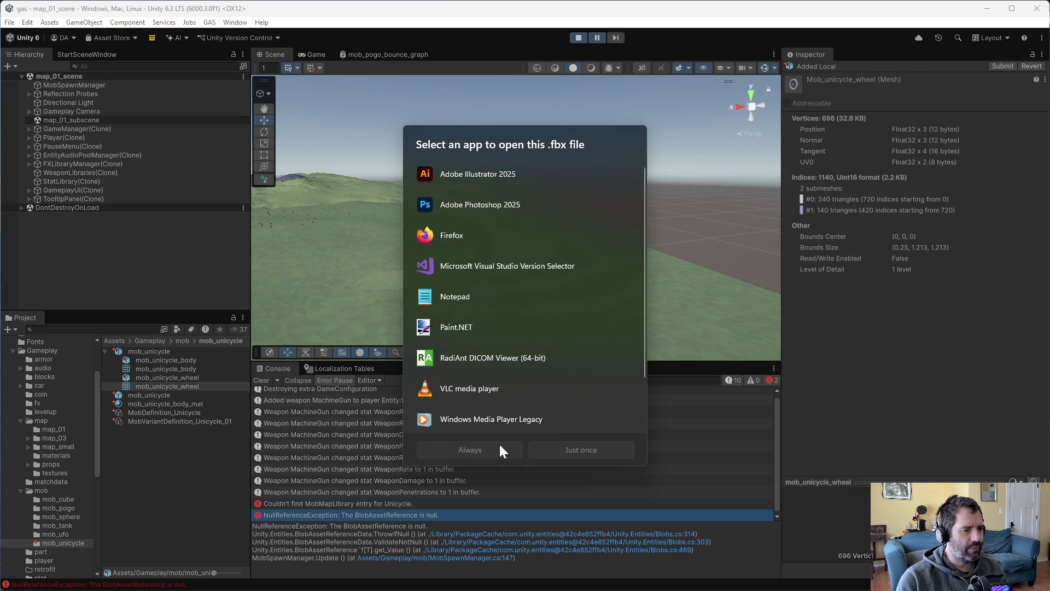
key(Escape)
click(241, 435)
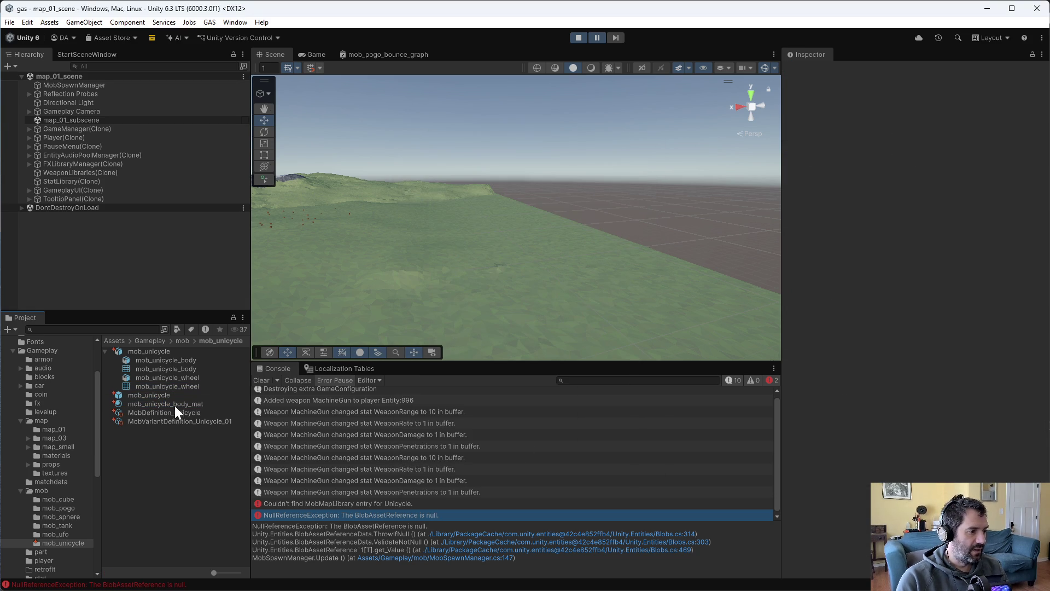
Set MobDefinition_Unicycle's Mob Prefab to mob_unicycle and stop the play test.
click(163, 394)
click(144, 405)
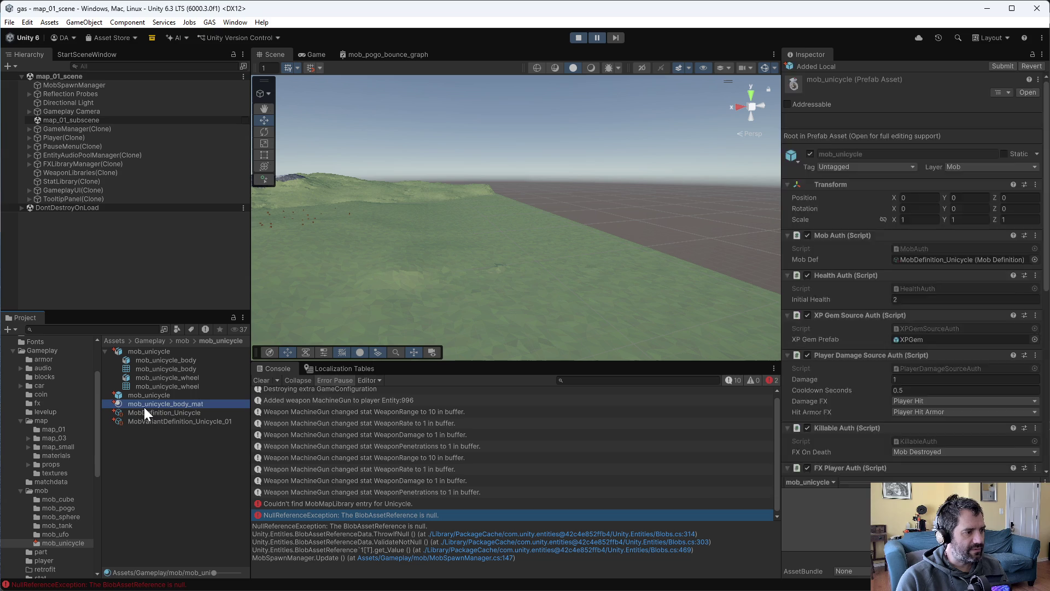
click(152, 413)
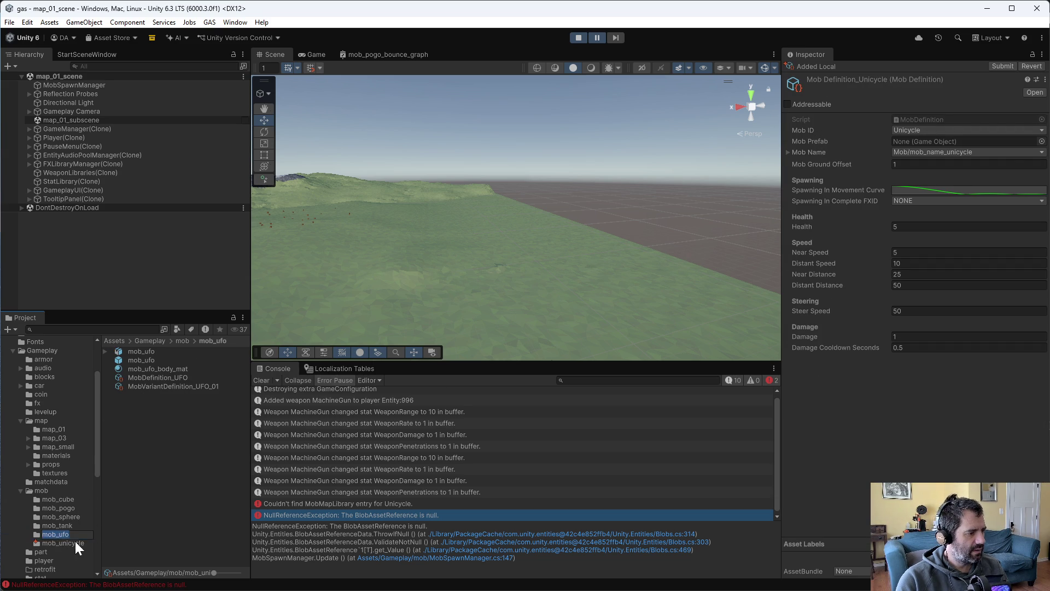
mouse_move(143, 395)
mouse_down()
mouse_move(428, 312)
mouse_move(916, 141)
mouse_up()
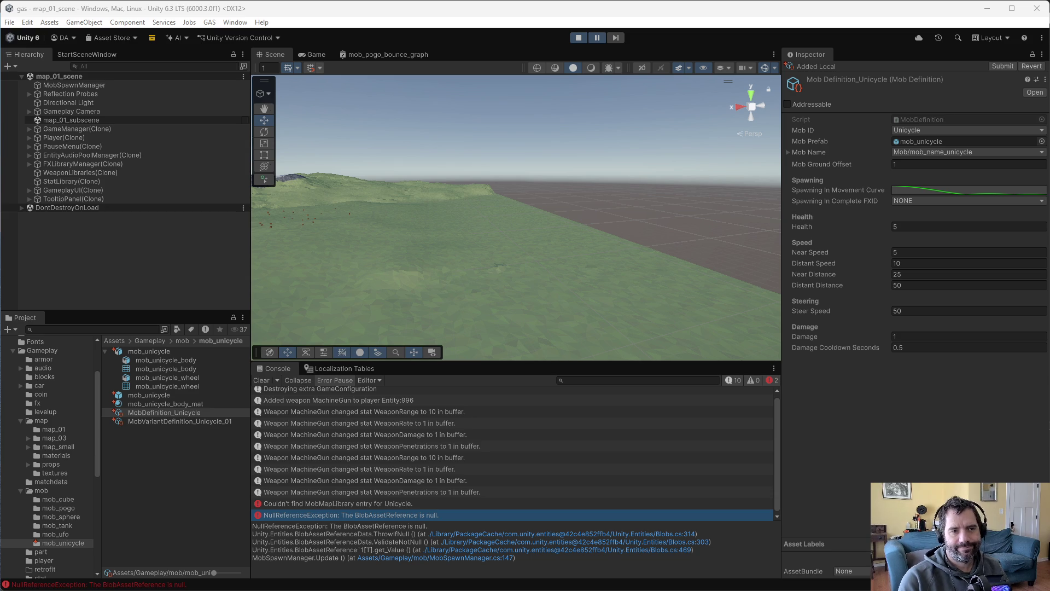
click(577, 36)
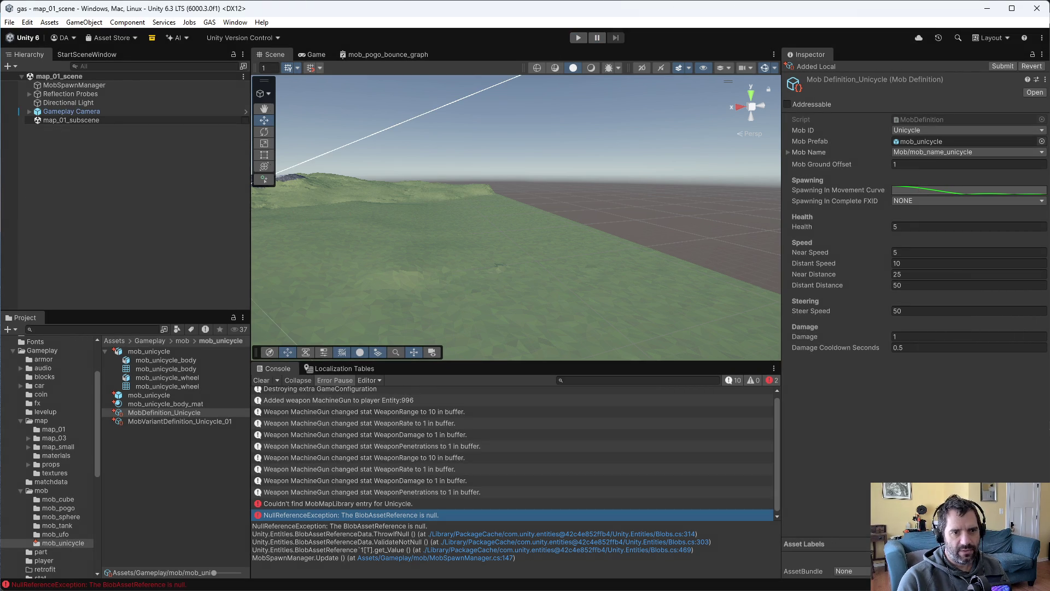
Rerun map_01 to reproduce the spawn errors, then open the NullReferenceException's source script.
click(573, 35)
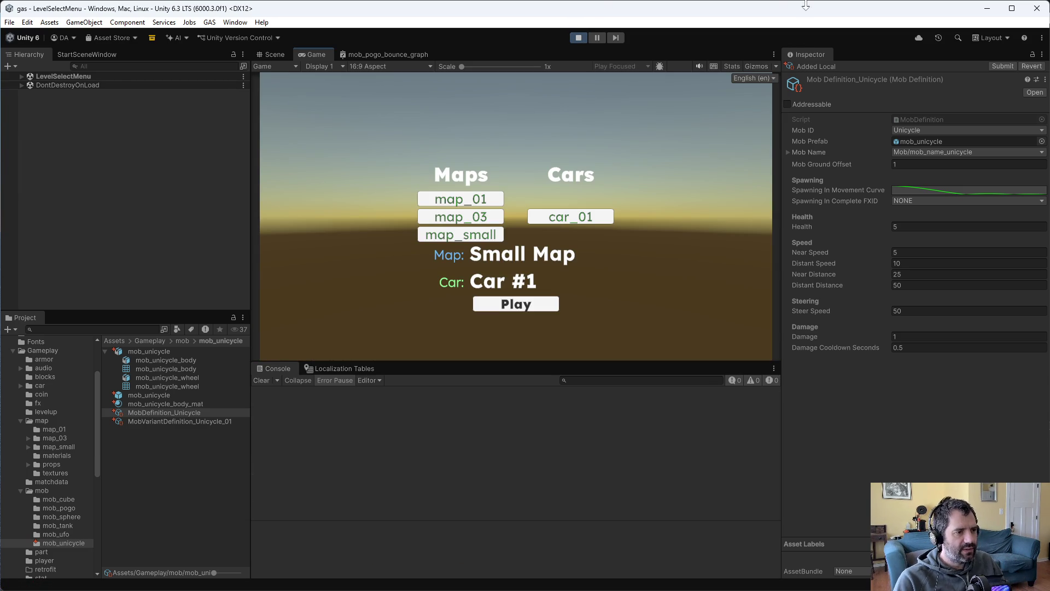
click(440, 199)
click(533, 305)
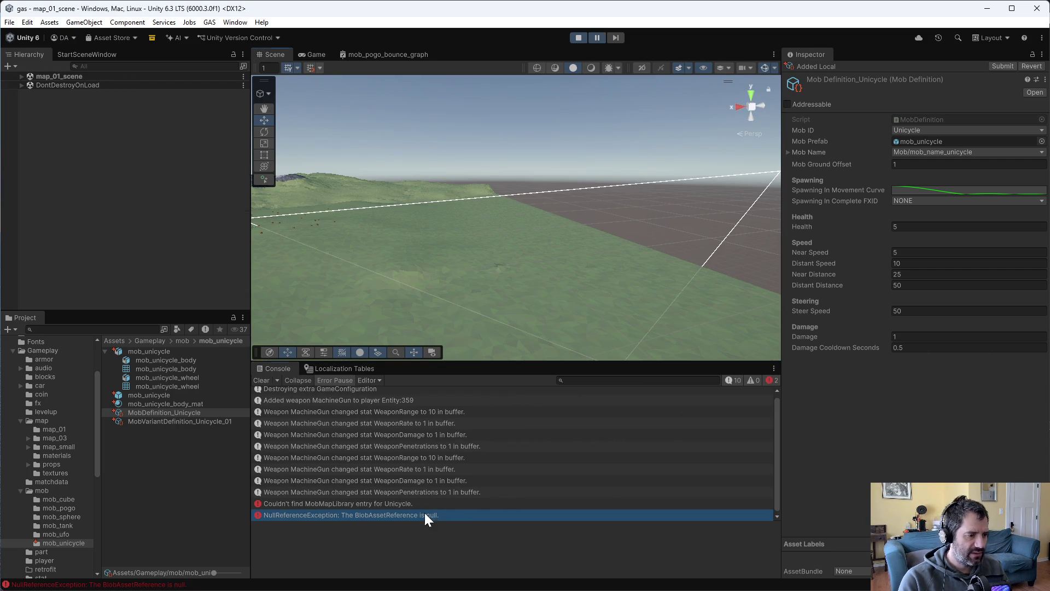
click(424, 515)
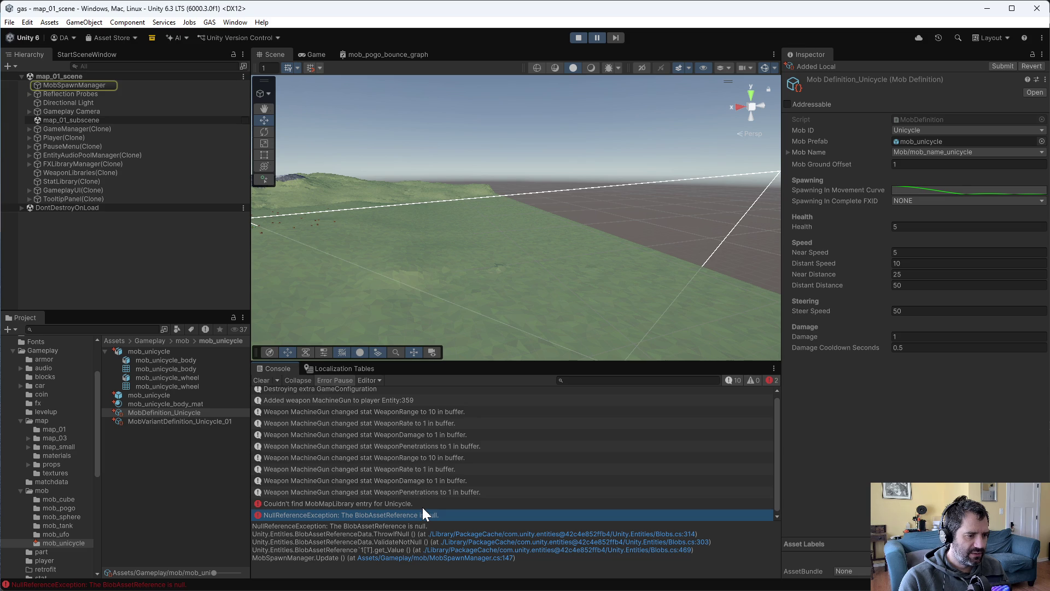
double_click(422, 514)
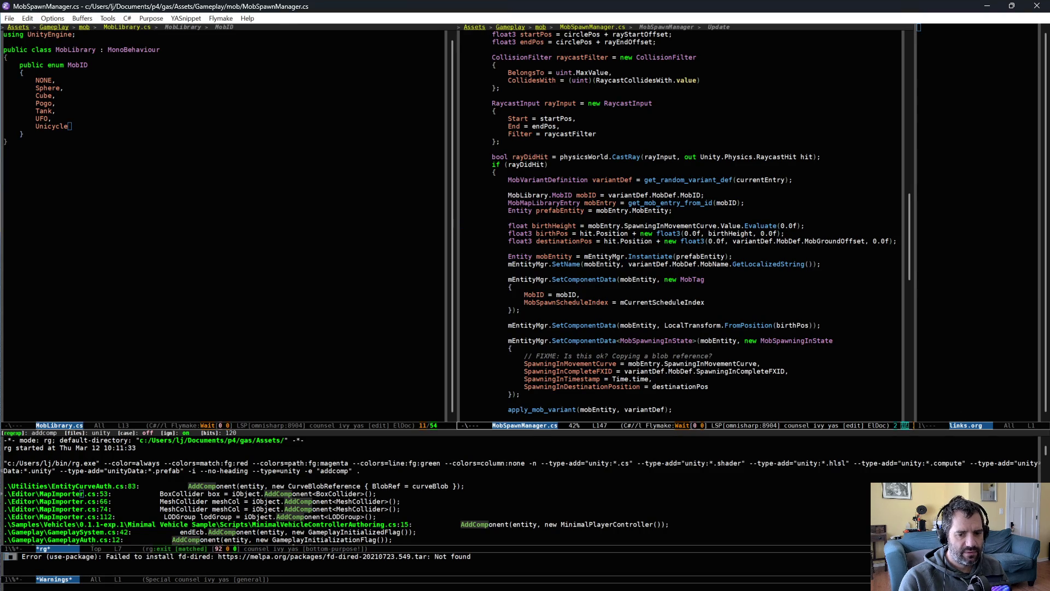
Return from Emacs to Unity and stop the running map_01 play test.
key(alt+Tab)
key(alt+Tab)
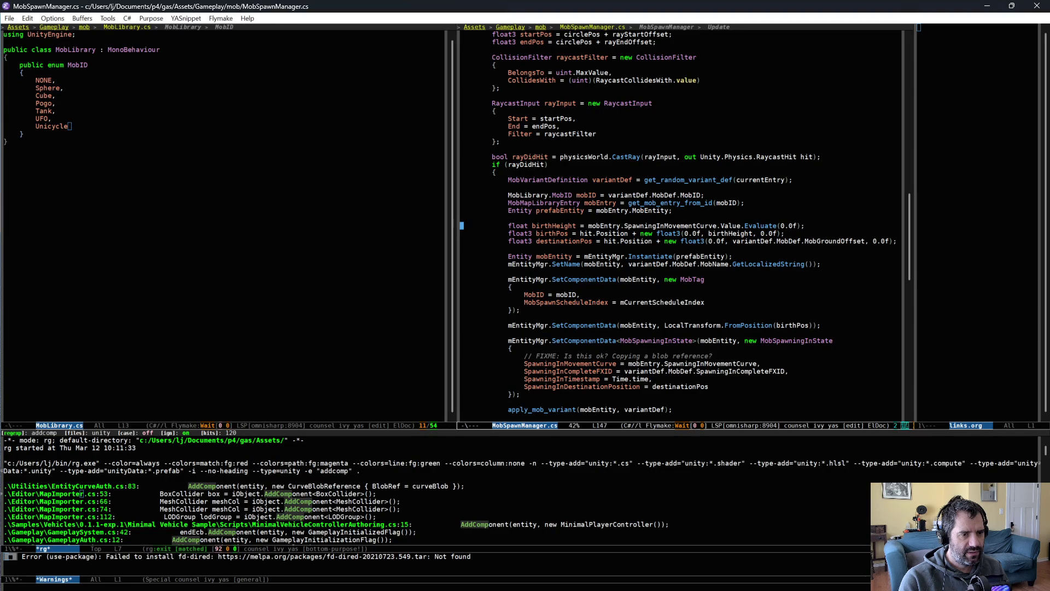
key(alt+Tab)
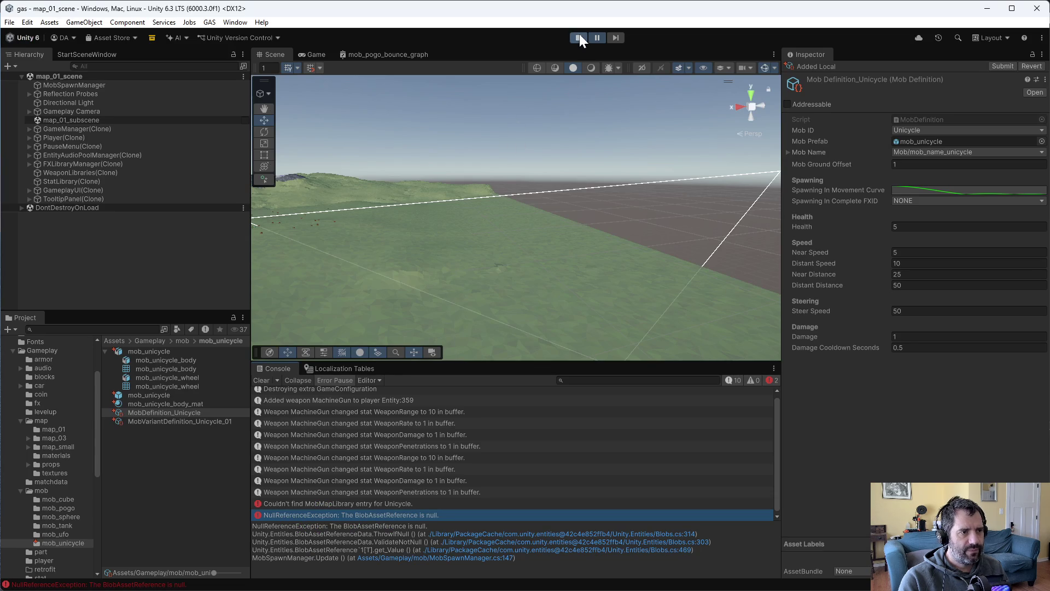
click(579, 37)
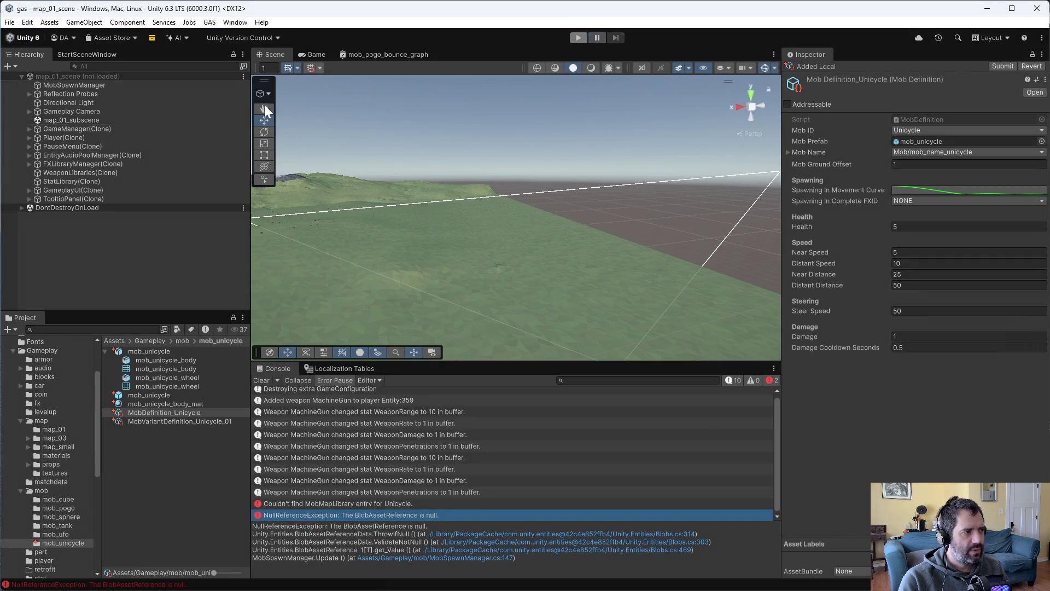
Open the mob_unicycle prefab and inspect its MobDefinition_Unicycle settings.
double_click(147, 397)
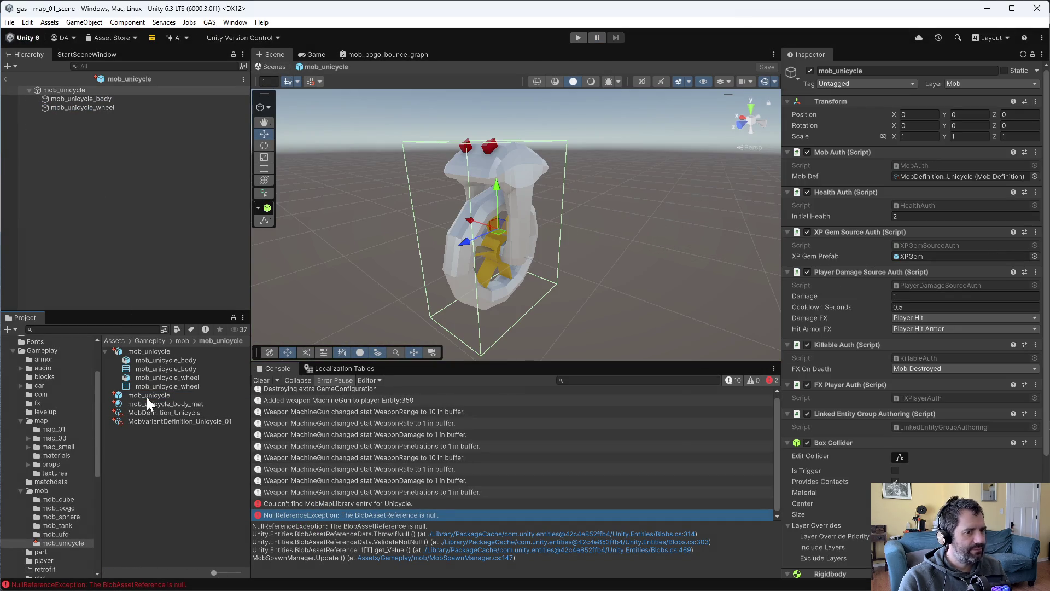
scroll(906, 418, down, 3)
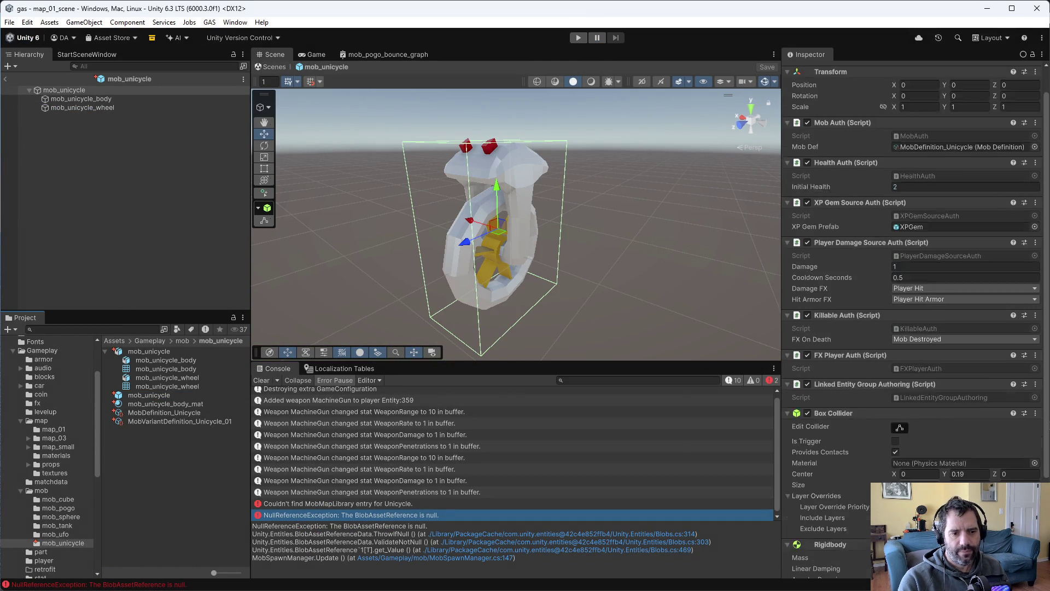
scroll(906, 418, down, 2)
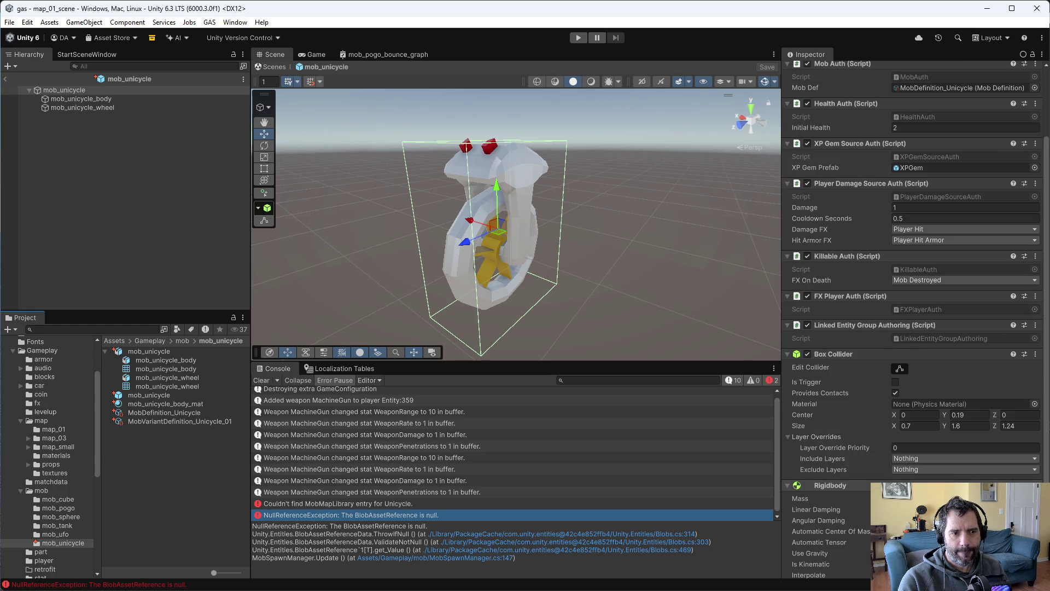
scroll(906, 418, down, 3)
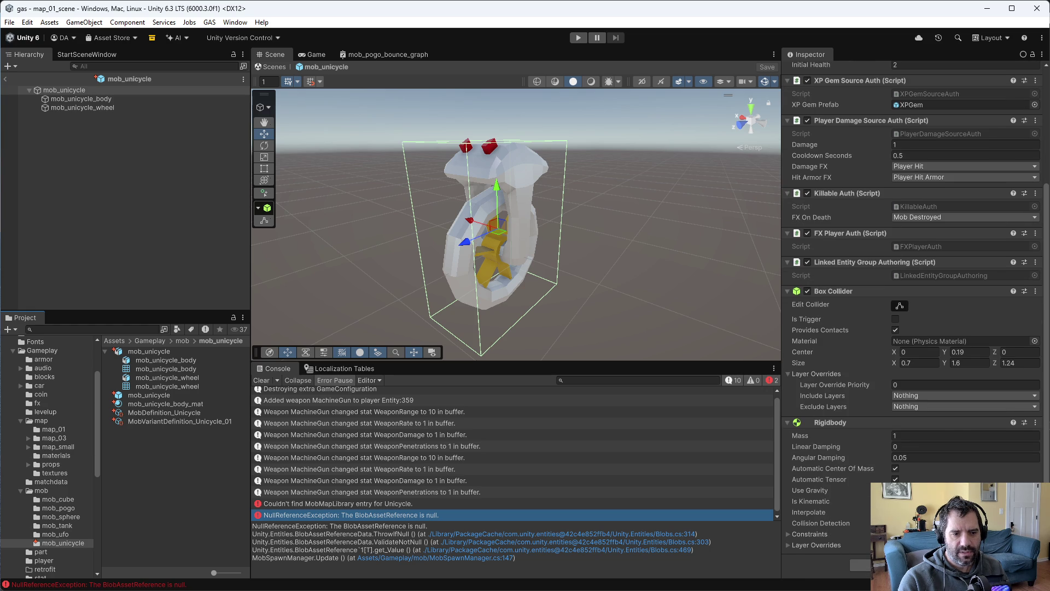
scroll(906, 418, up, 8)
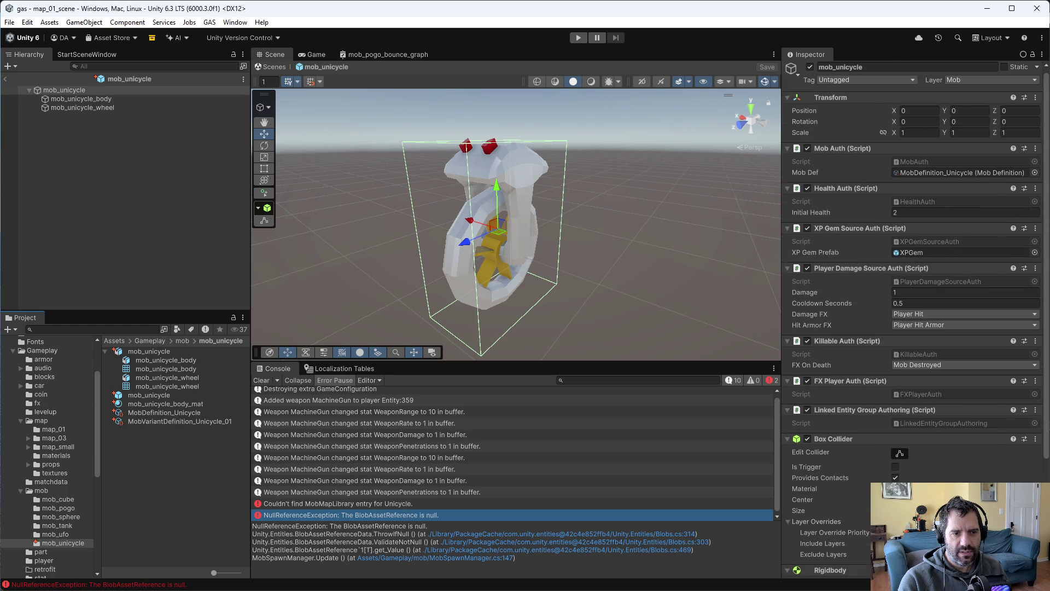
click(171, 411)
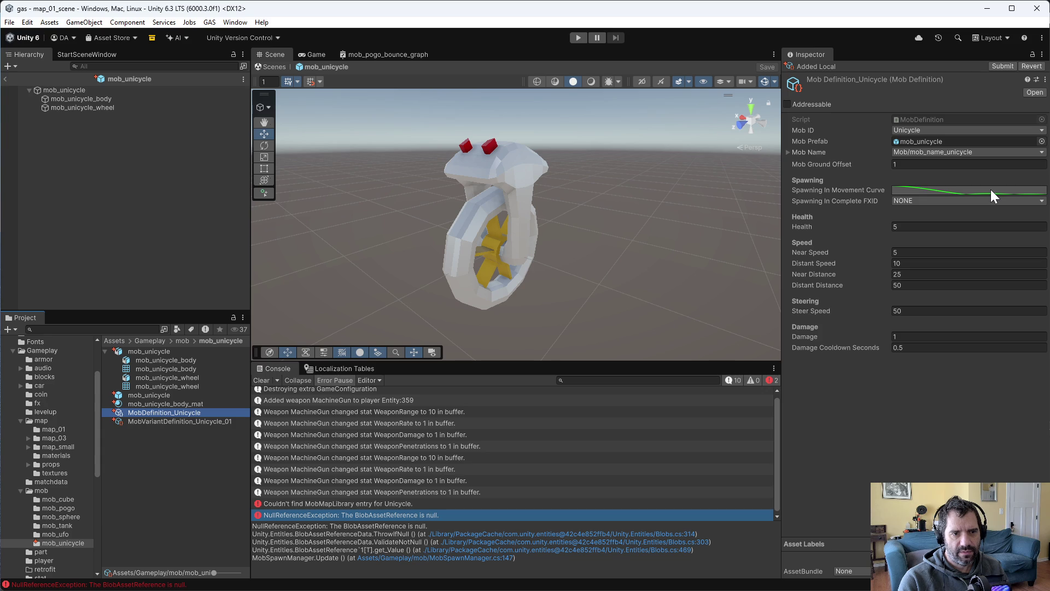
Read the missing MobMapLibrary entry error and list the map_01 folder's assets.
click(908, 399)
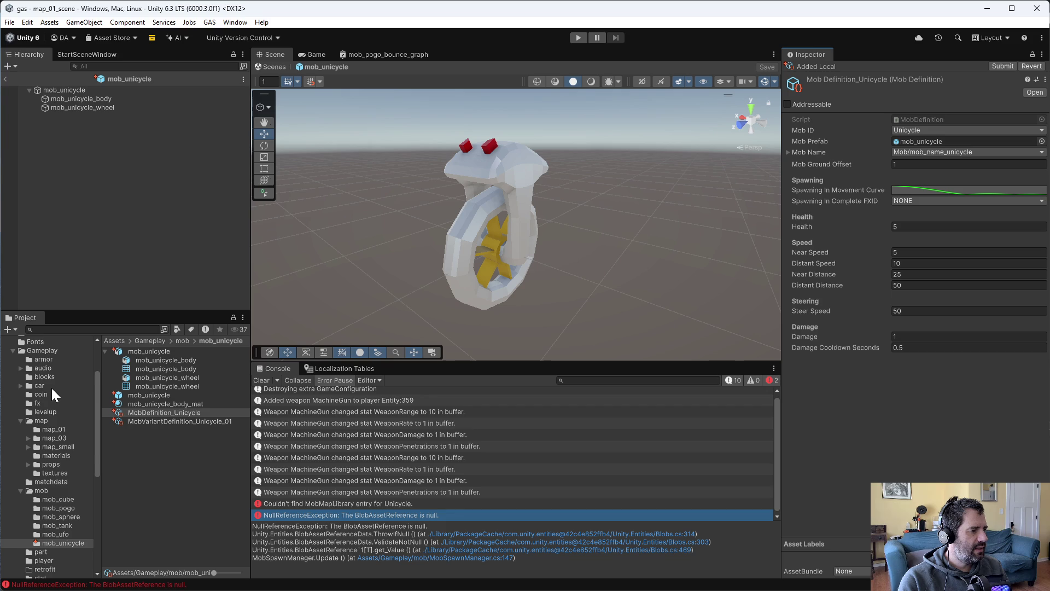
click(355, 504)
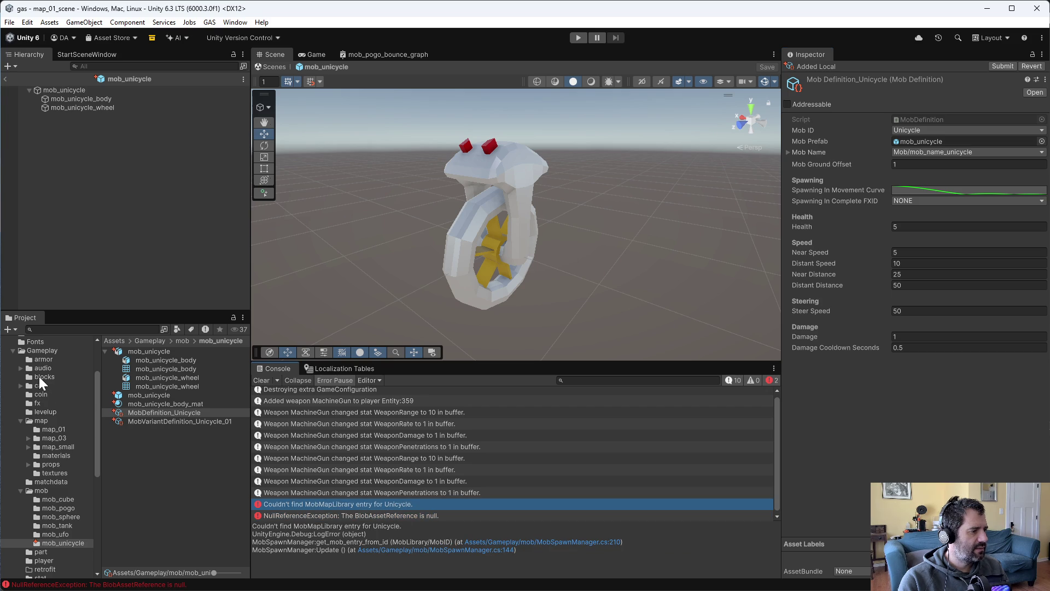
click(59, 430)
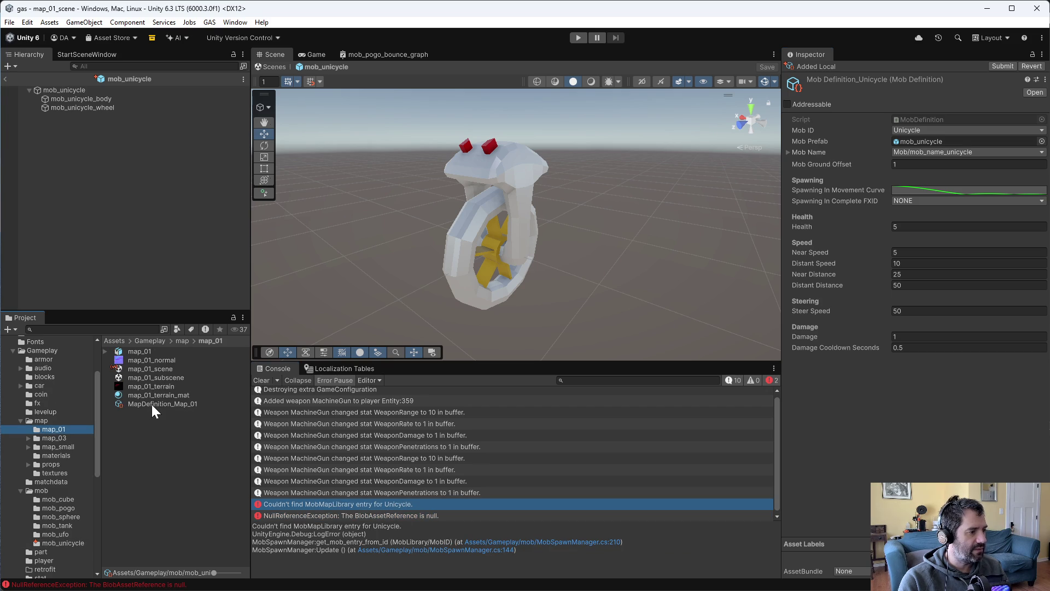
Add MobDefinition_Unicycle as Element 5 of map_01_subscene's MobMapLibrary Mob Defs, save, and play.
double_click(148, 371)
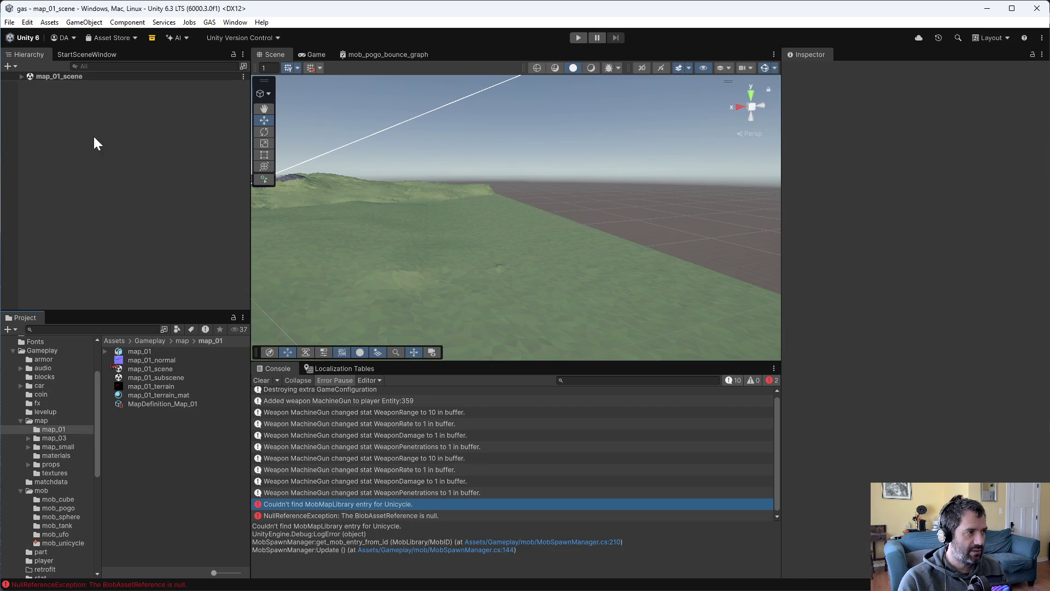
double_click(166, 378)
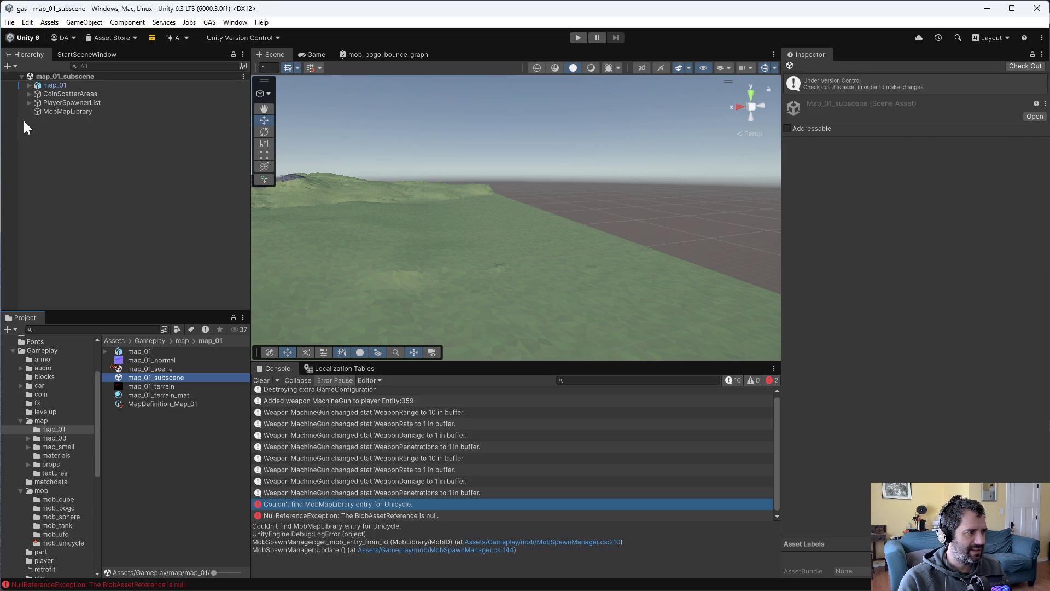
click(82, 112)
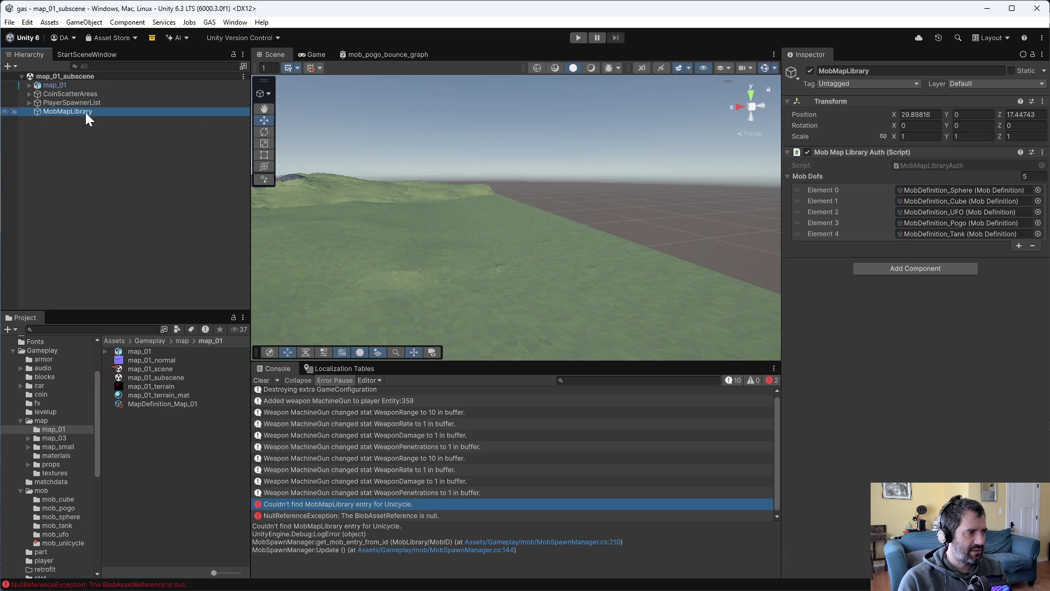
click(1019, 246)
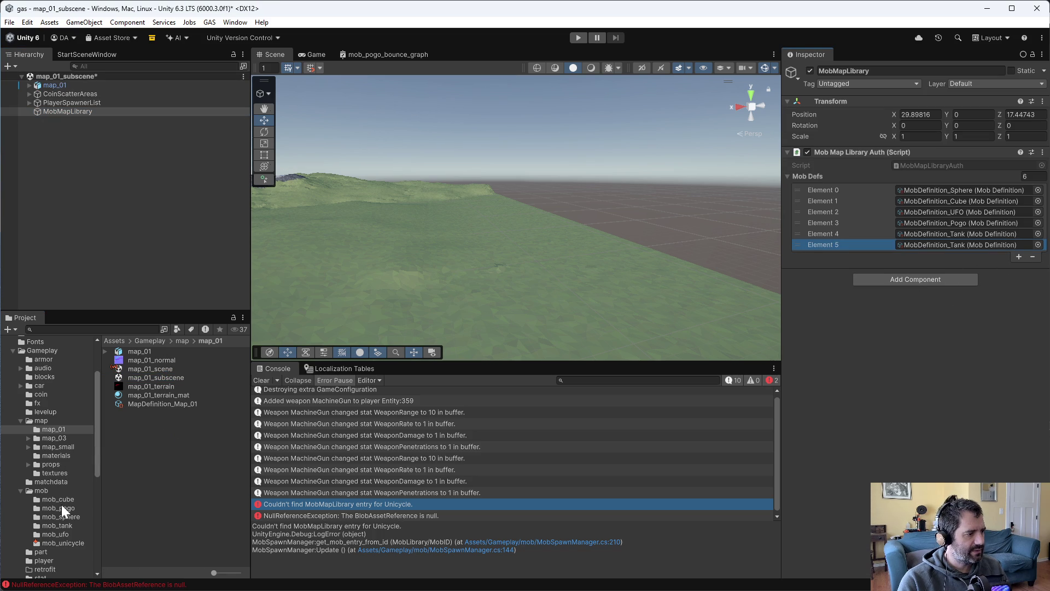
click(58, 541)
mouse_move(140, 412)
mouse_down()
mouse_move(811, 300)
mouse_move(953, 248)
mouse_up()
key(ctrl+s)
click(572, 33)
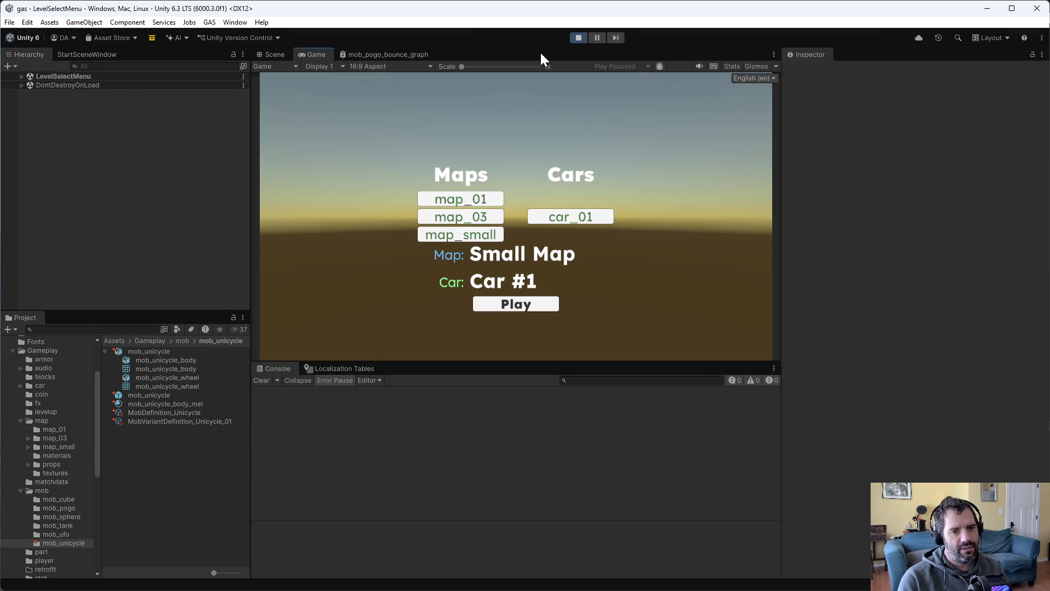
Play map_01, driving with W and S until the unicycle mob spawns, then stop and switch to P4V.
click(463, 201)
click(511, 306)
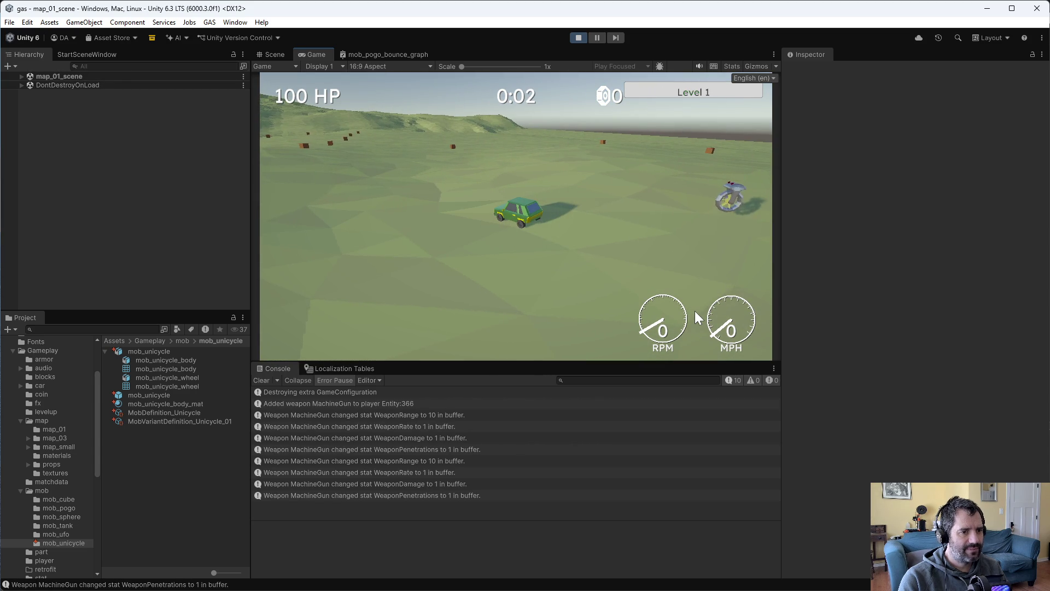
key(w)
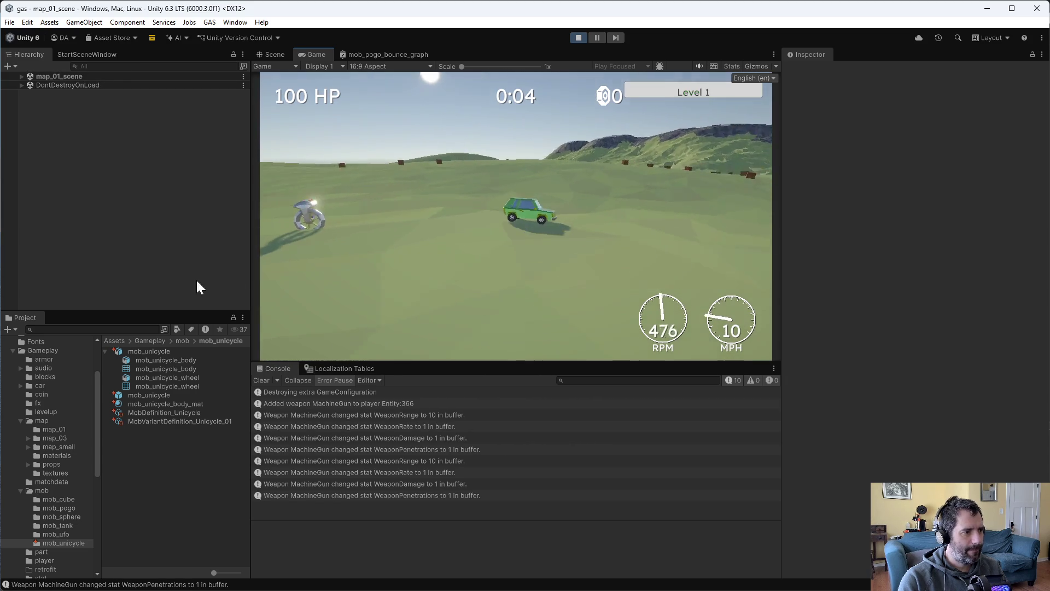
key(s)
key(w)
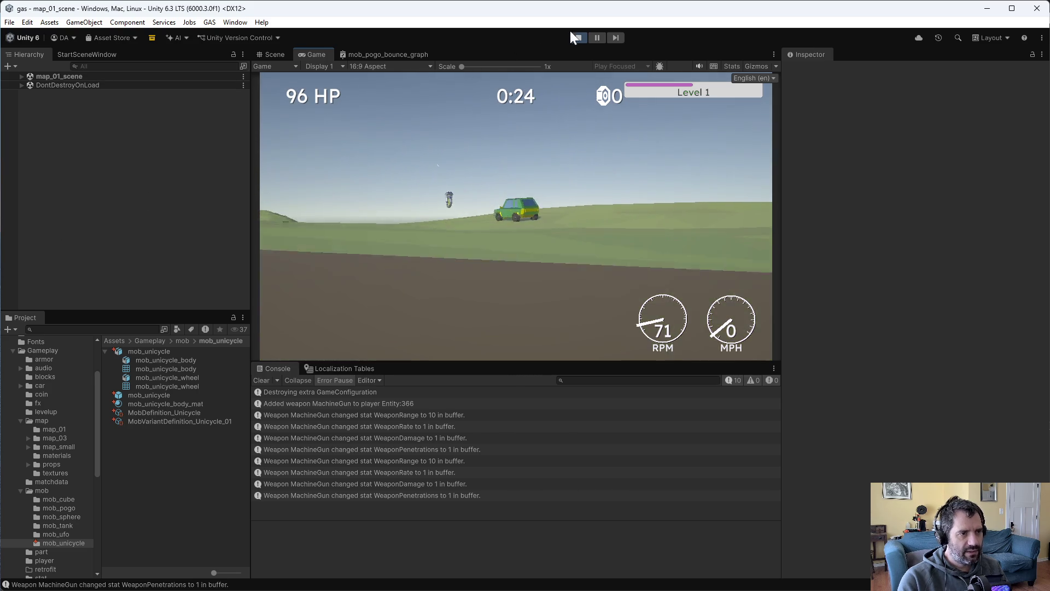
click(577, 36)
key(alt+Tab)
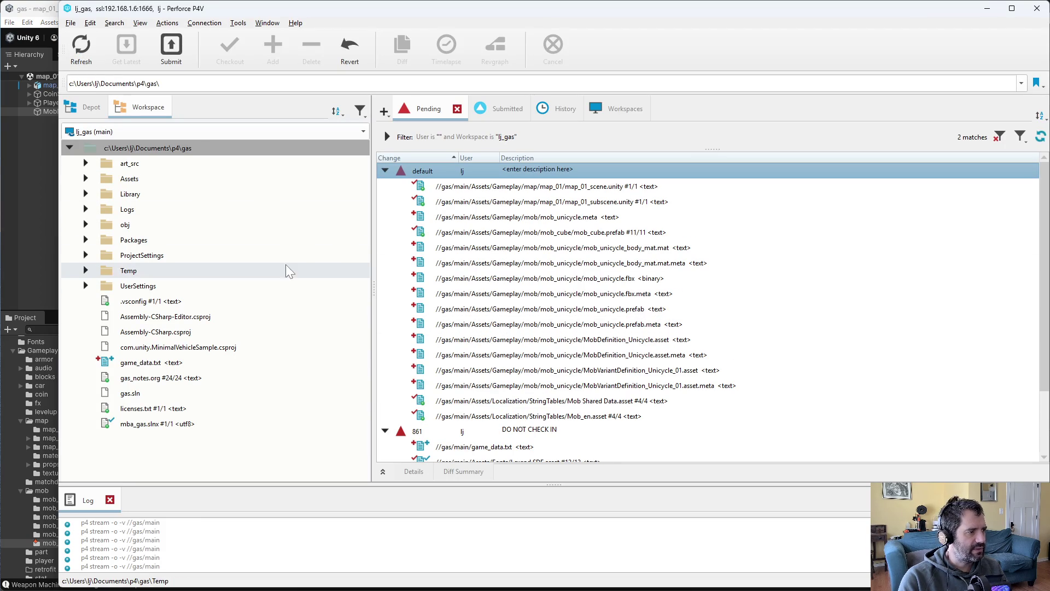
Save mob_unicycle.blend in Blender and return to Perforce P4V.
right_click(131, 148)
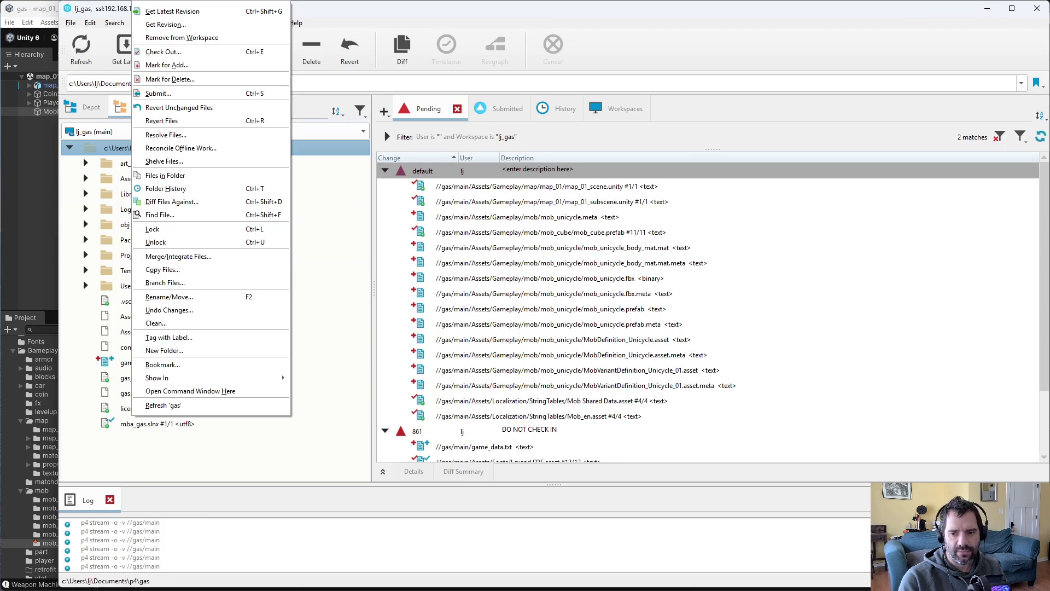
key(Escape)
key(alt+Tab)
key(ctrl+s)
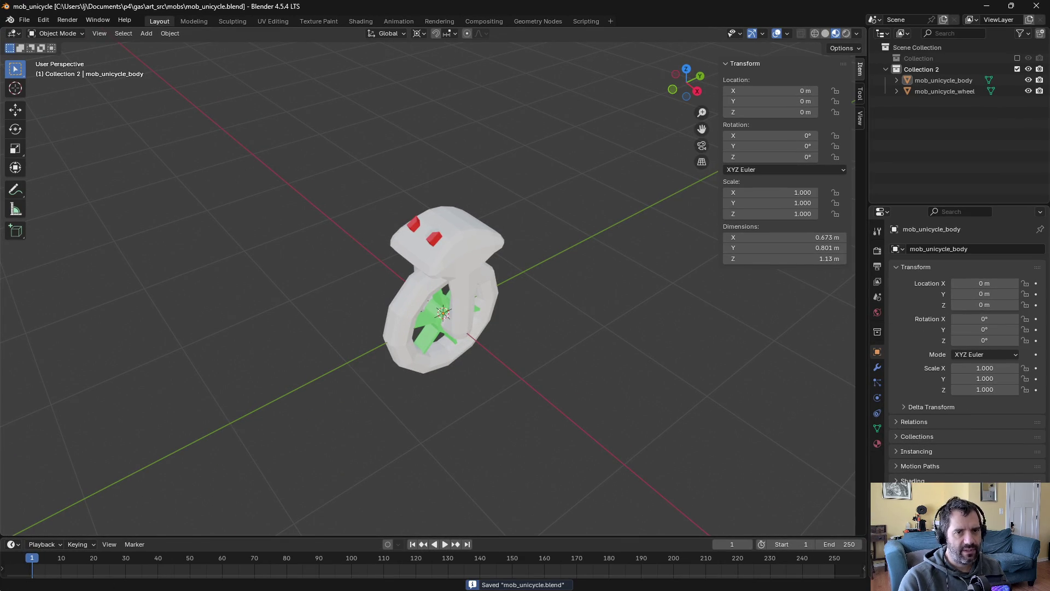
key(alt+Tab)
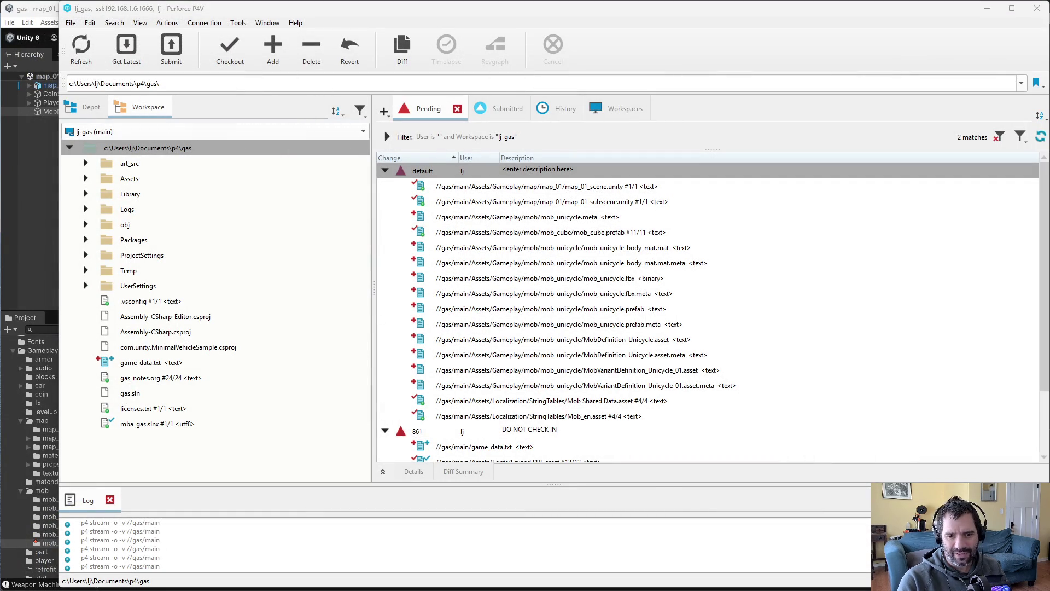
Reconcile offline work to add mob_unicycle.blend and MobLibrary.cs to the default changelist.
right_click(169, 149)
click(234, 146)
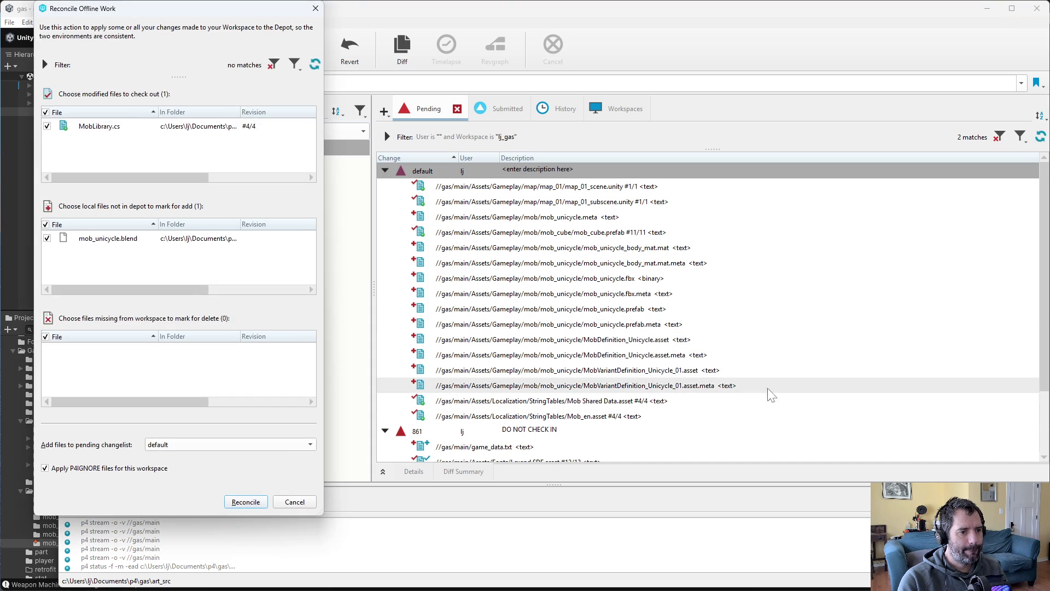
click(245, 500)
click(585, 202)
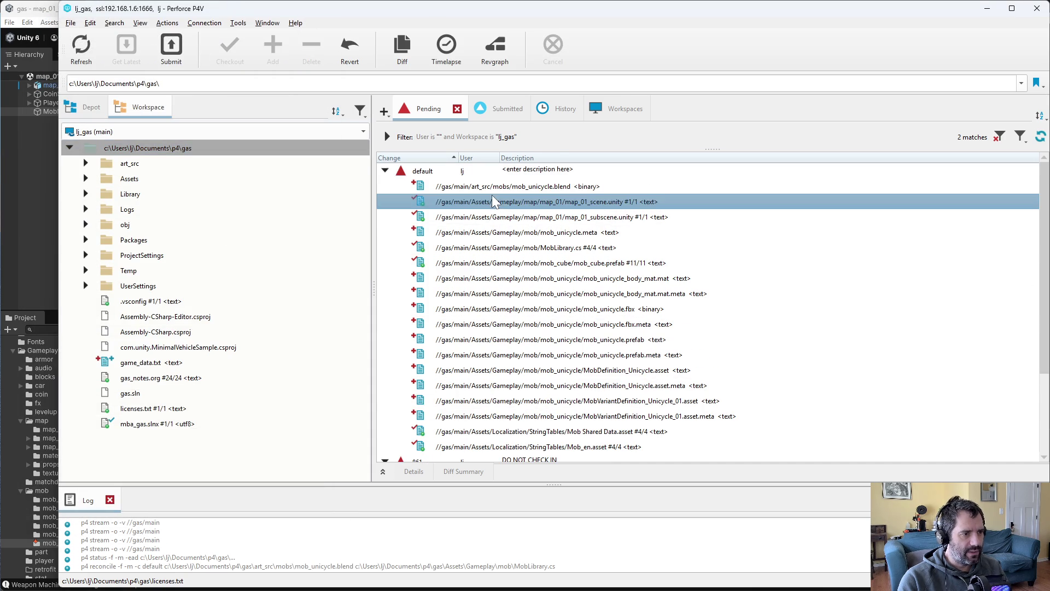
click(569, 248)
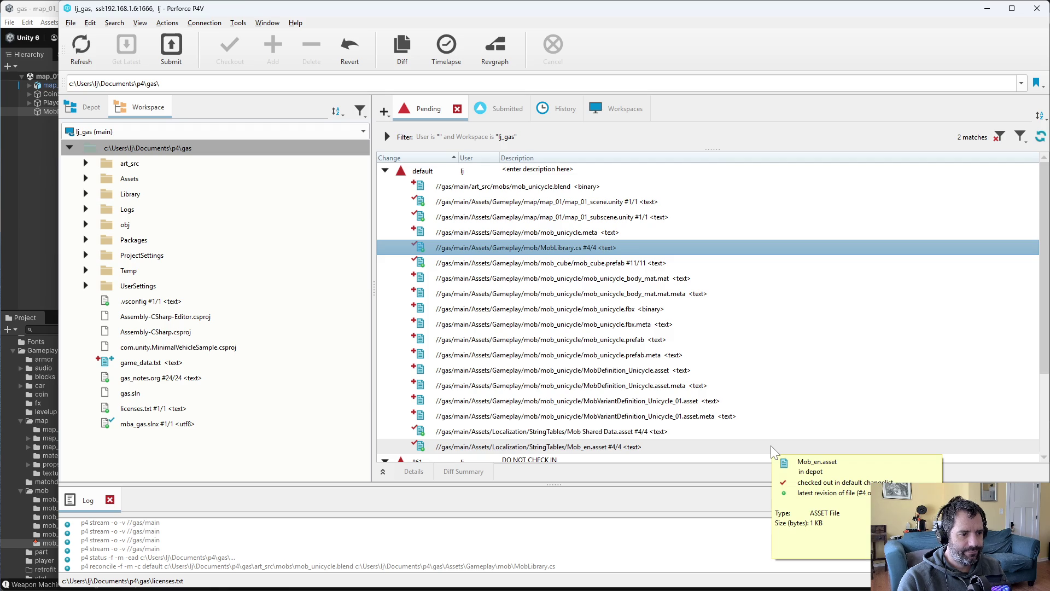
right_click(462, 170)
Submit the default changelist as 'added new unicycle mob - No wheel animation yet'.
click(487, 186)
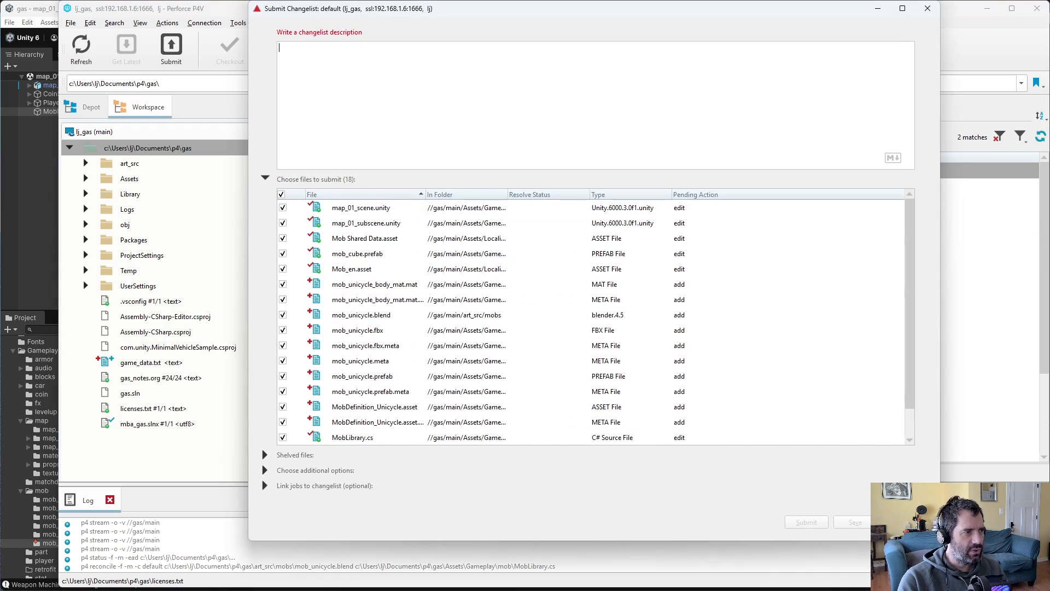
text(added new mob unicycle)
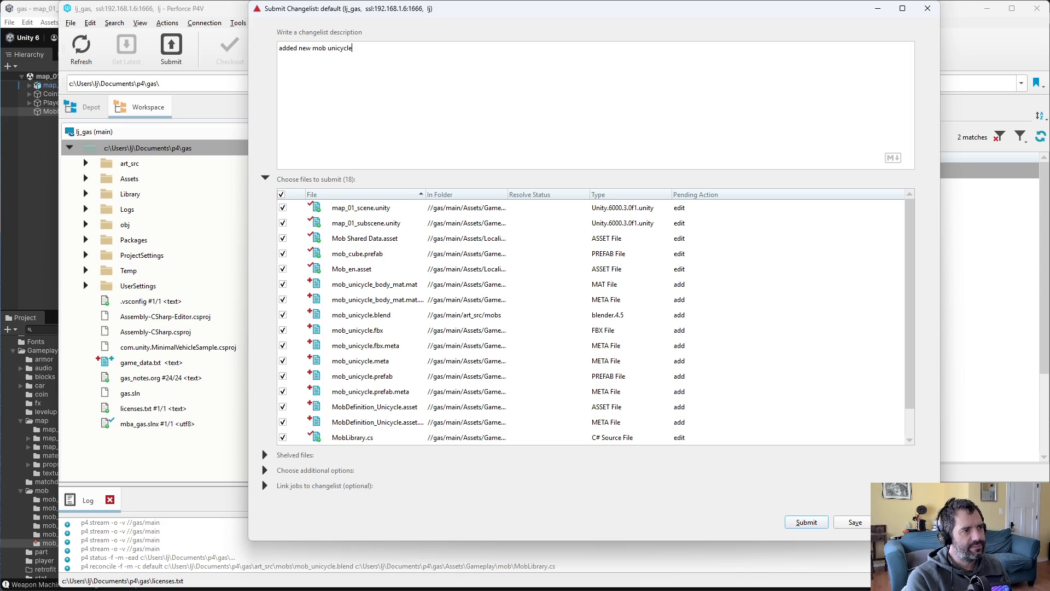
key(ctrl+Left)
key(ctrl+BackSpace)
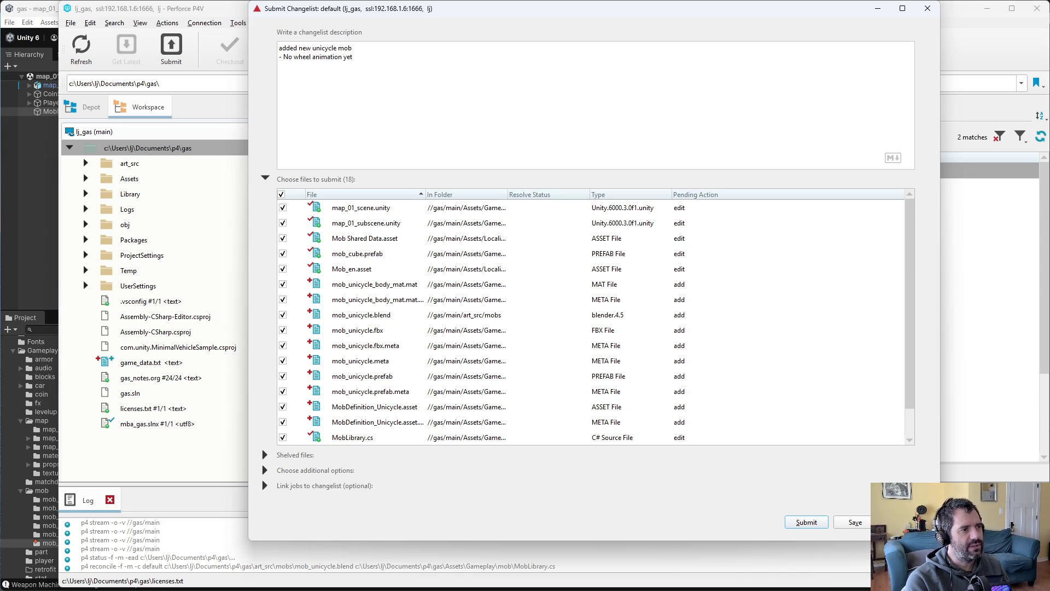
click(807, 523)
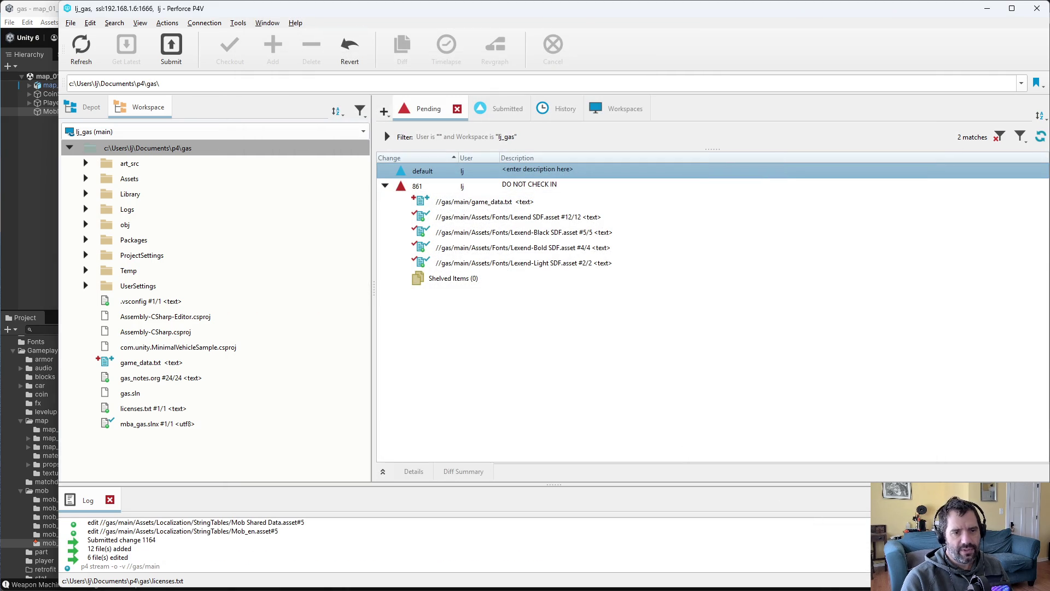
key(alt+Tab)
key(alt+Tab)
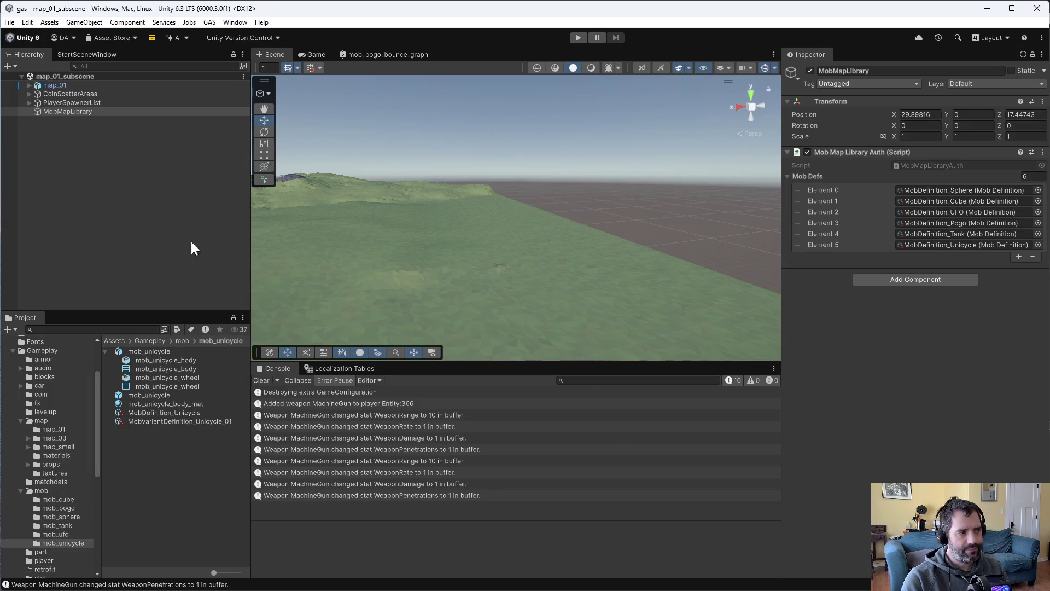
Open the mob_unicycle prefab and select its wheel.
click(67, 540)
double_click(155, 396)
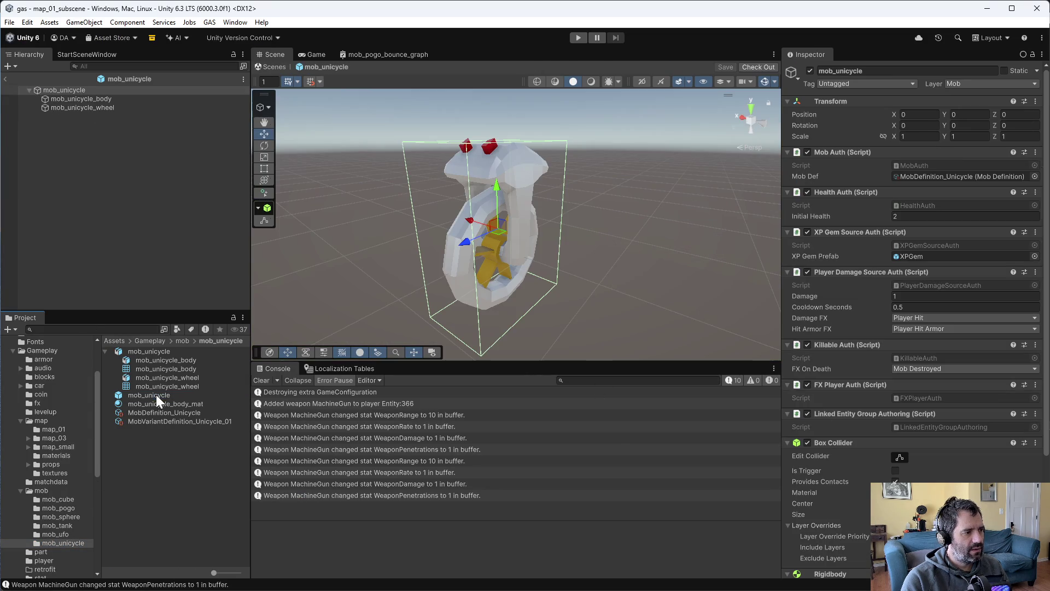
click(62, 107)
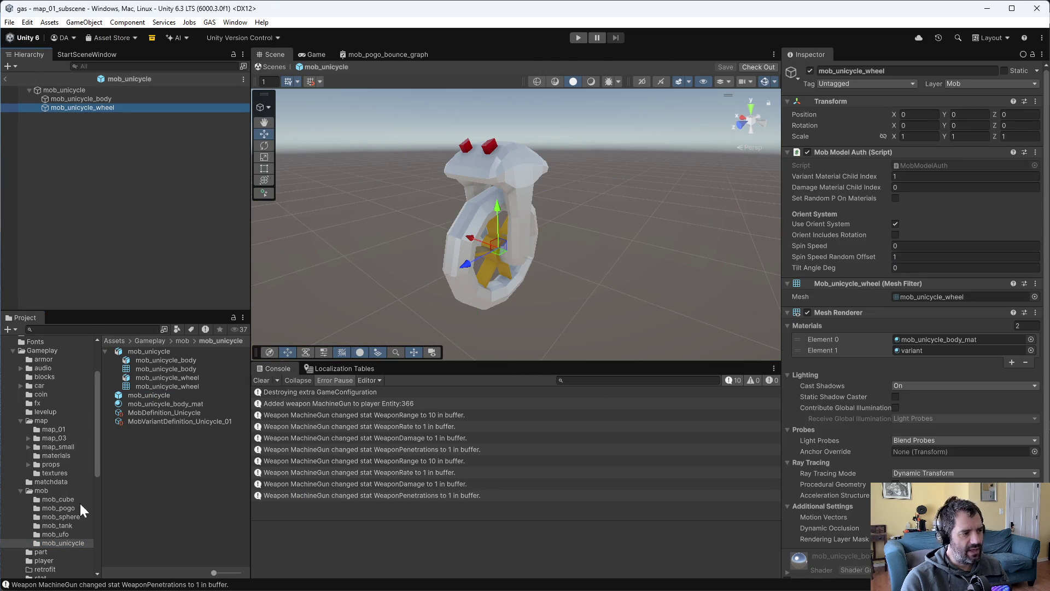
Check the mob_ufo ring's spin settings, then reopen the mob_unicycle prefab.
click(56, 533)
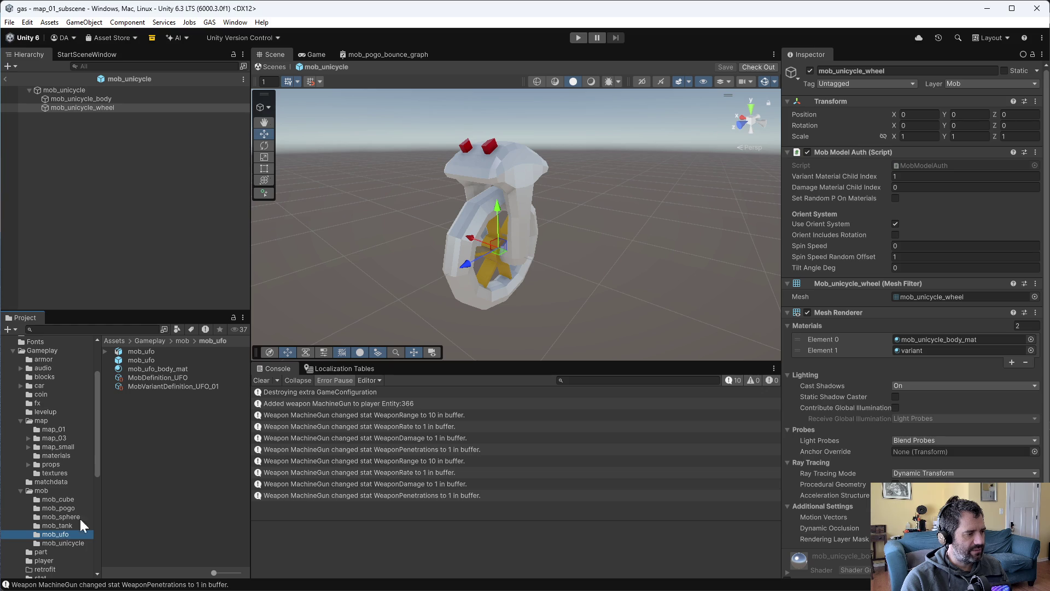
double_click(152, 357)
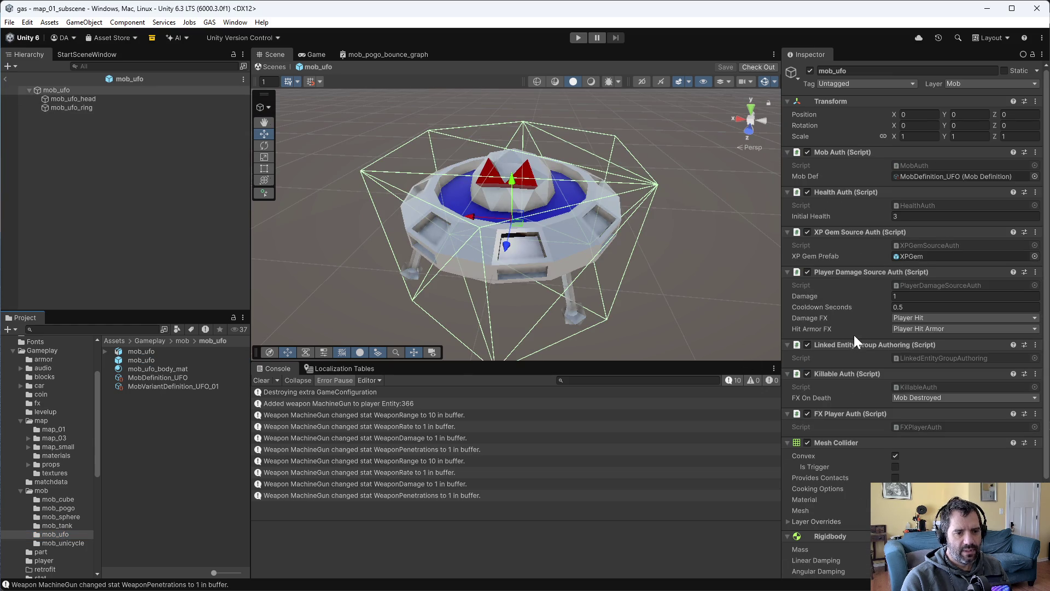
click(87, 107)
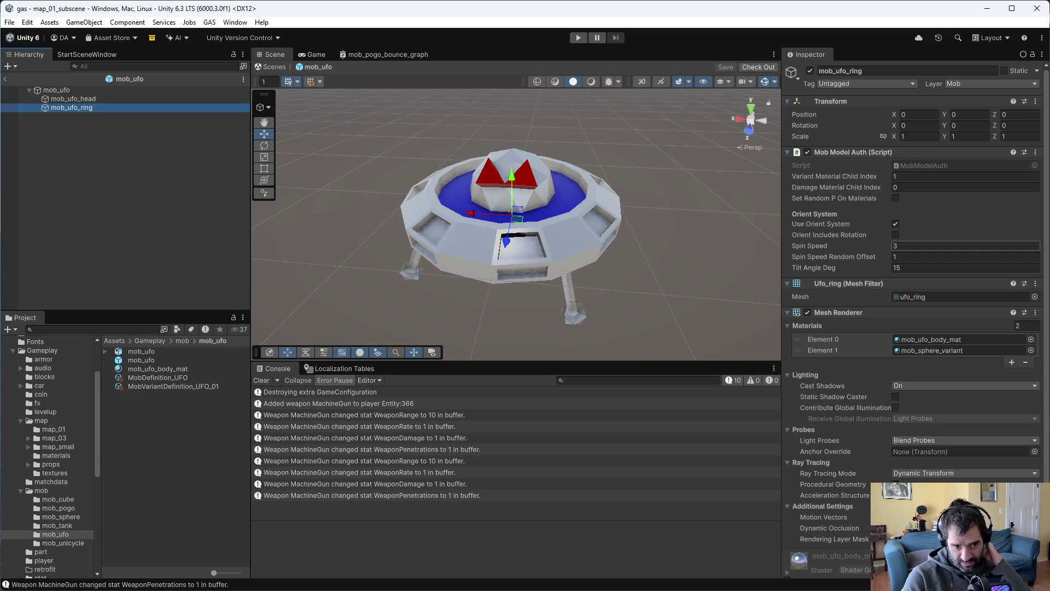
click(53, 542)
double_click(152, 396)
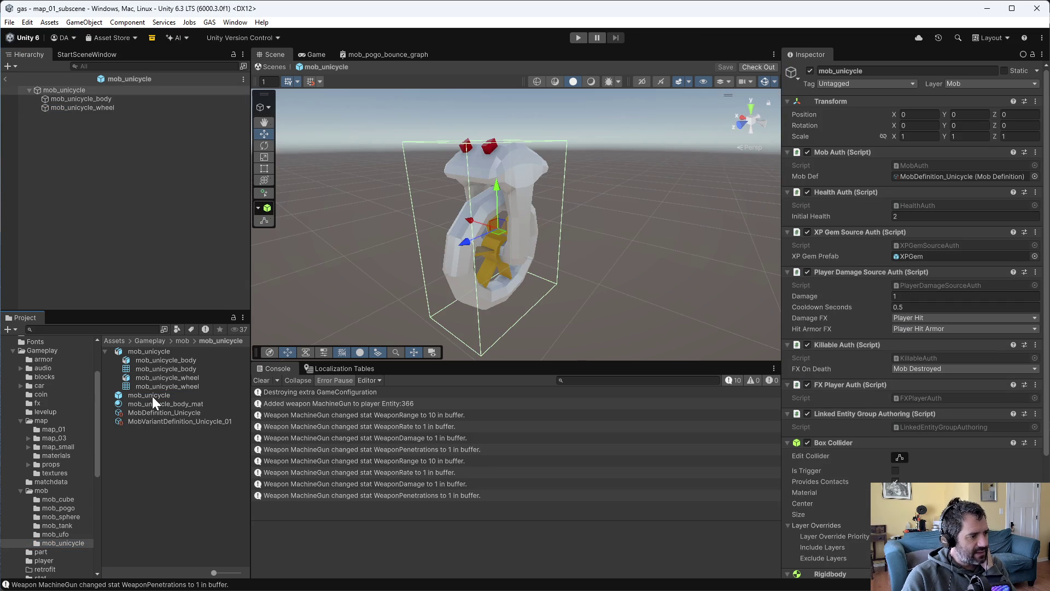
Set mob_unicycle_wheel's Spin Speed to 2, check out the prefab, and launch the game.
click(100, 107)
click(900, 246)
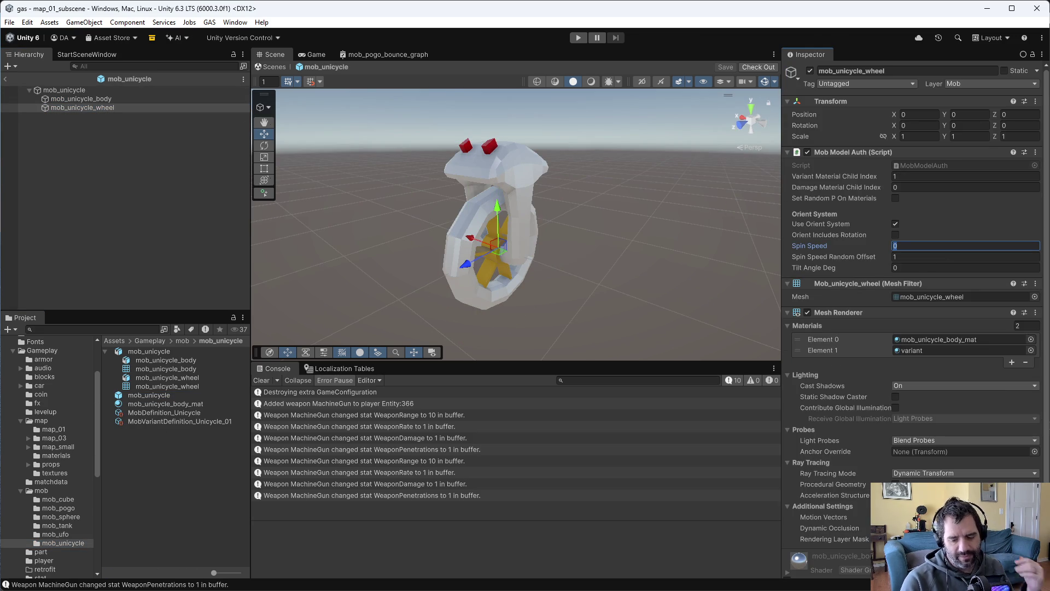
text(2)
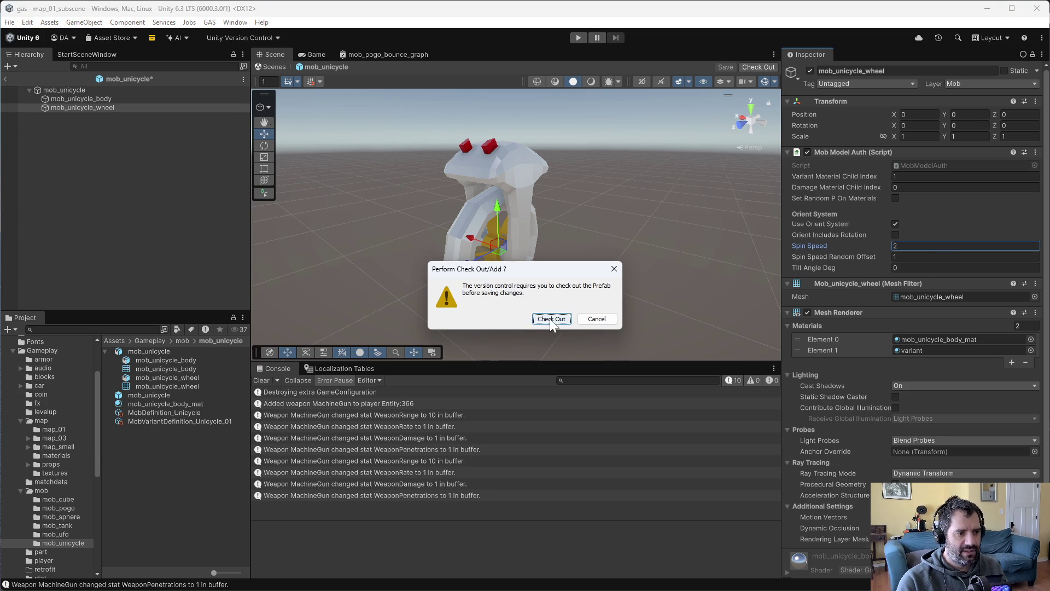
click(551, 319)
click(580, 38)
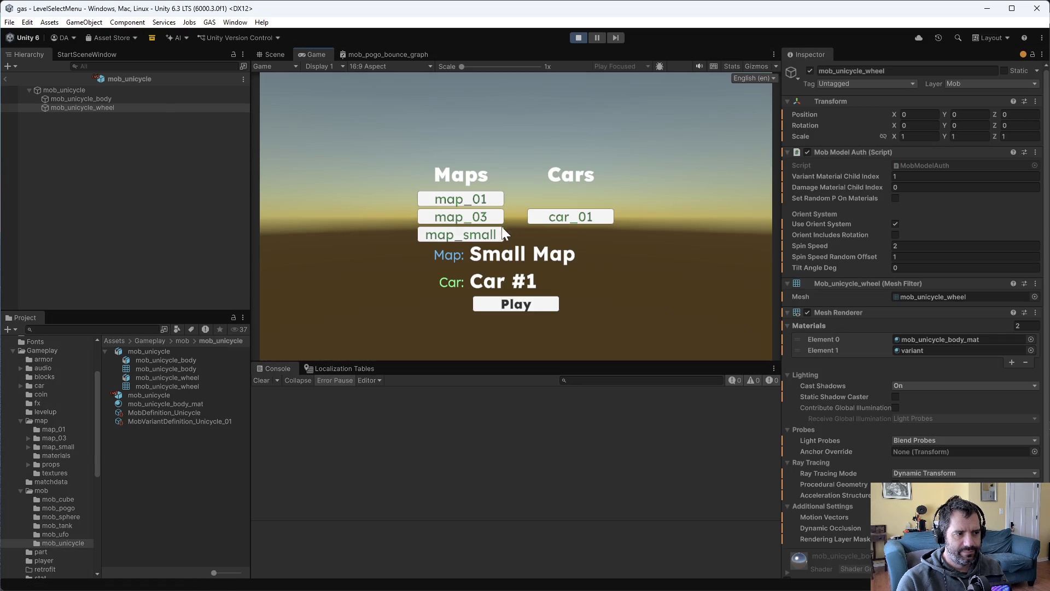
Play level 1 driving near the unicycle mob, then stop and select the mob_unicycle object.
click(534, 308)
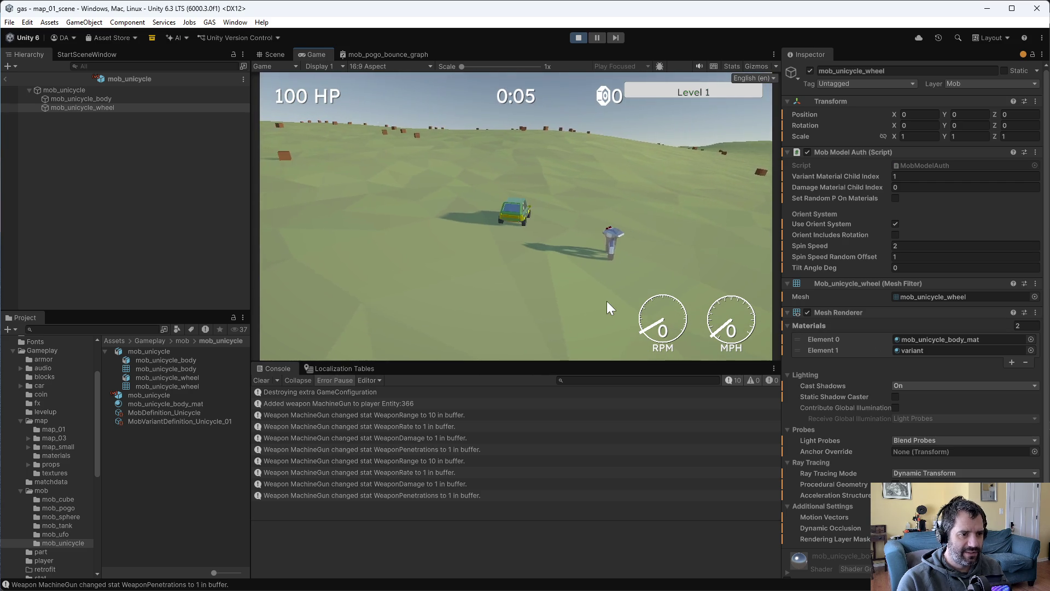
key(w)
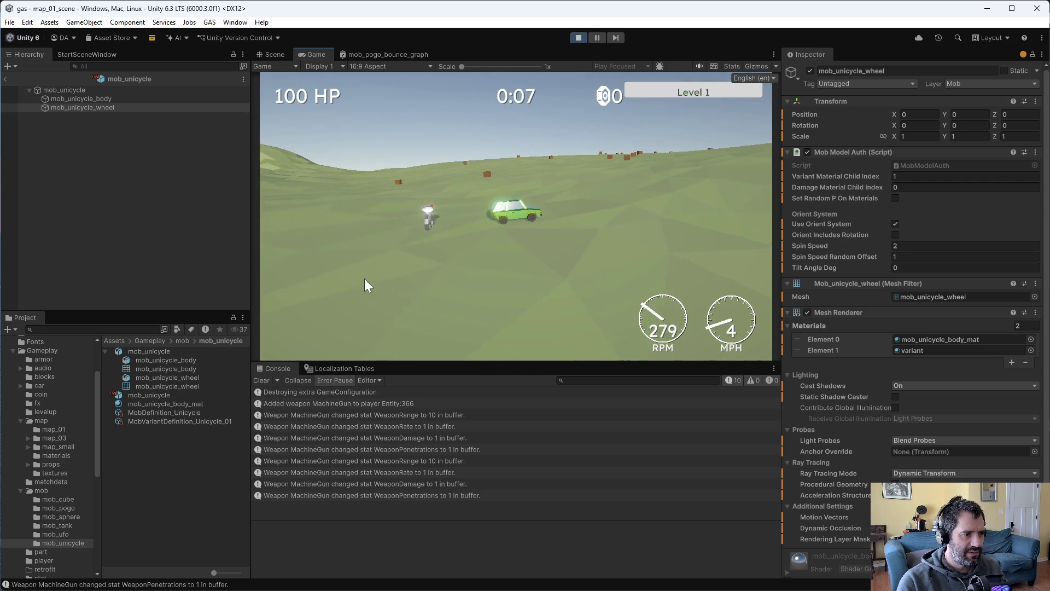
click(577, 38)
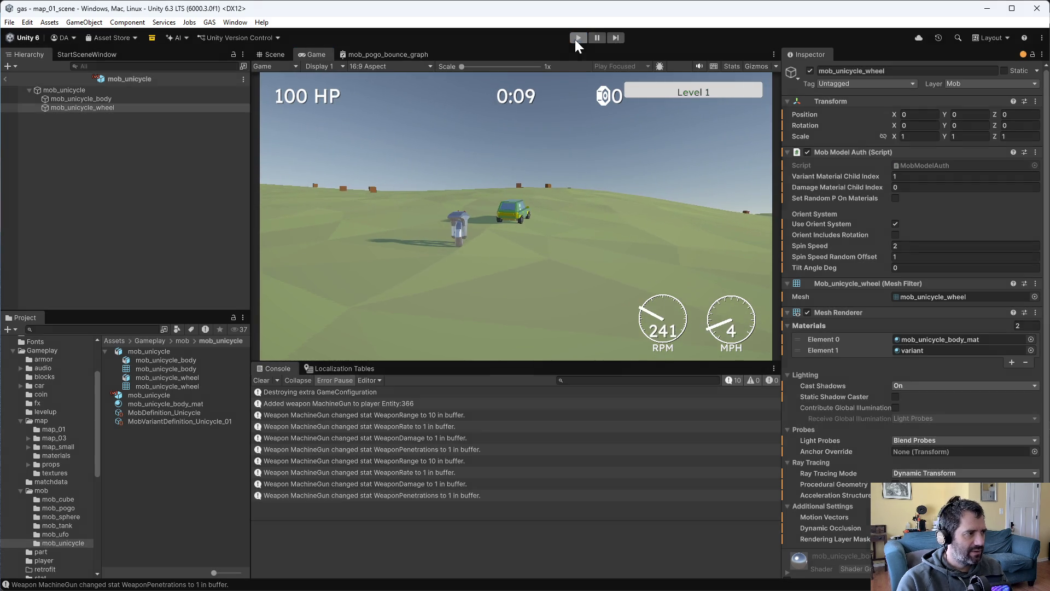
click(119, 99)
click(119, 91)
scroll(911, 273, down, 10)
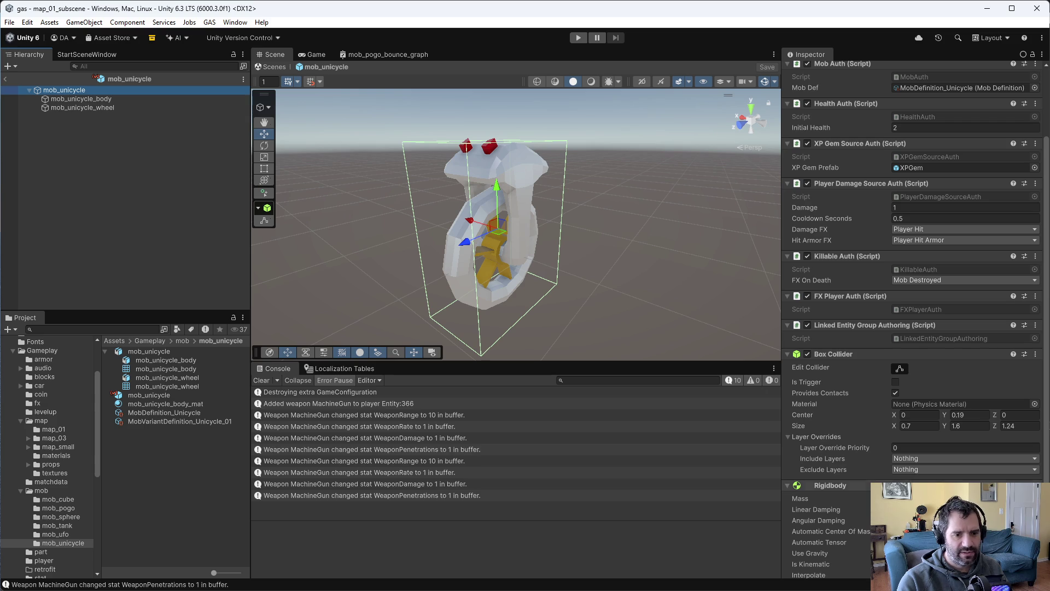
Check mob_unicycle's Rigidbody and mob_unicycle_wheel's Orient System spin settings, then return to Emacs.
click(808, 512)
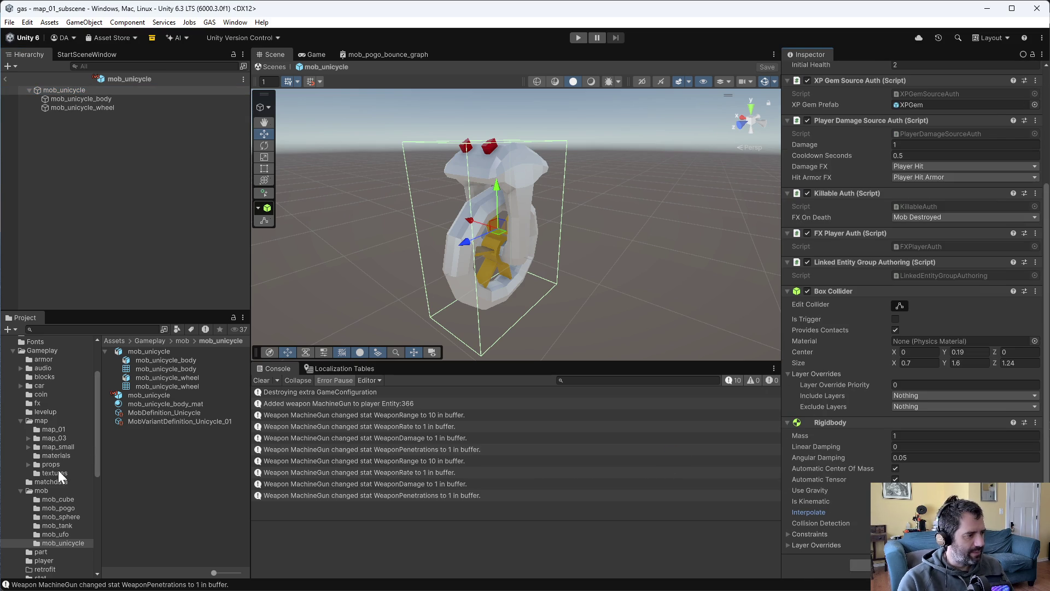
click(104, 107)
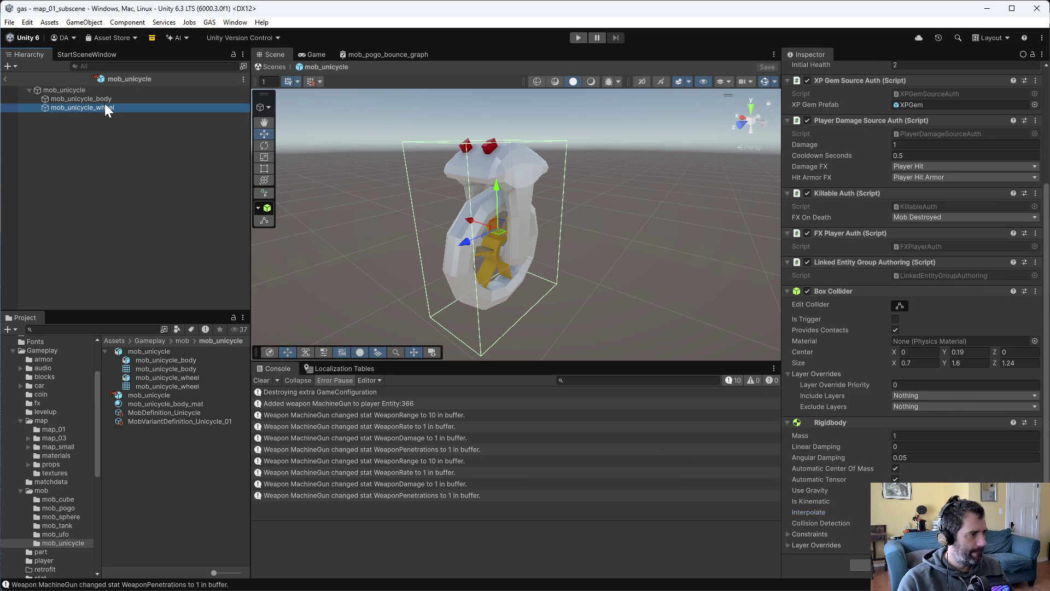
scroll(956, 383, up, 3)
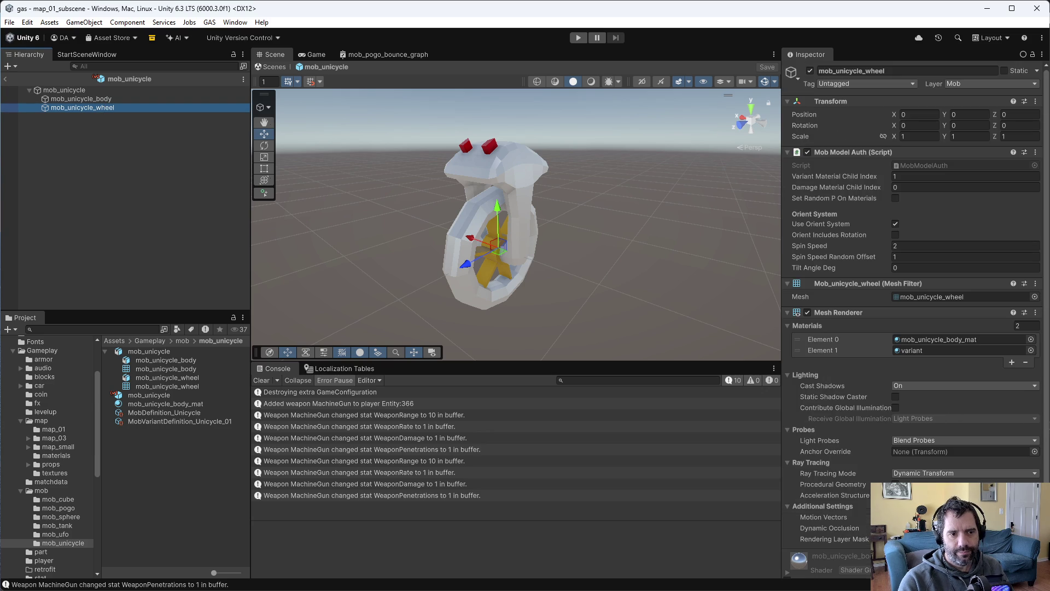
key(alt+Tab)
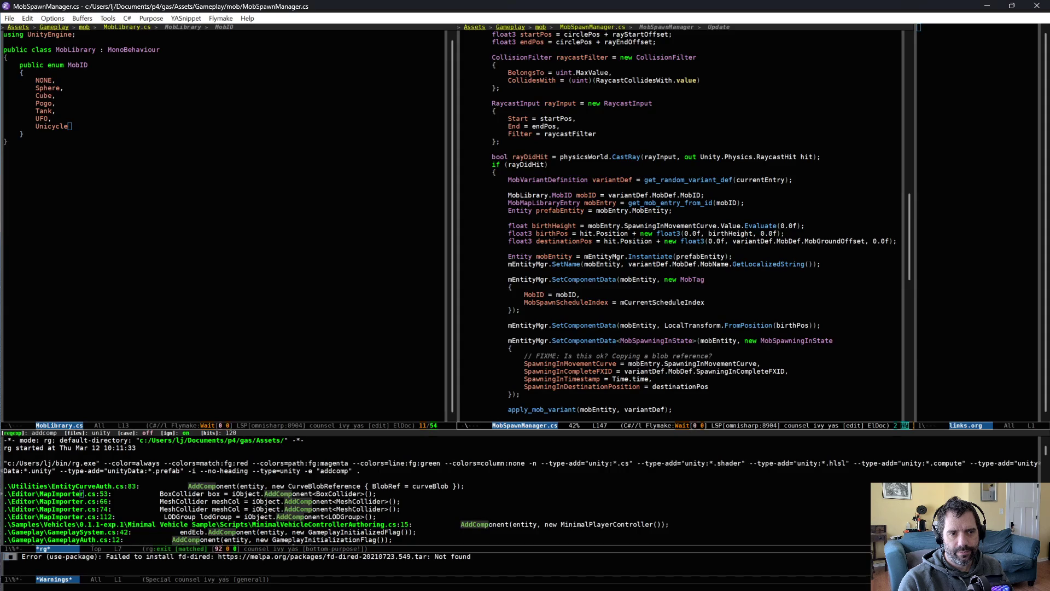
Open MobModelAuth.cs in Emacs via find-file.
key(ctrl+x)
key(ctrl+f)
text(mobmod)
key(Return)
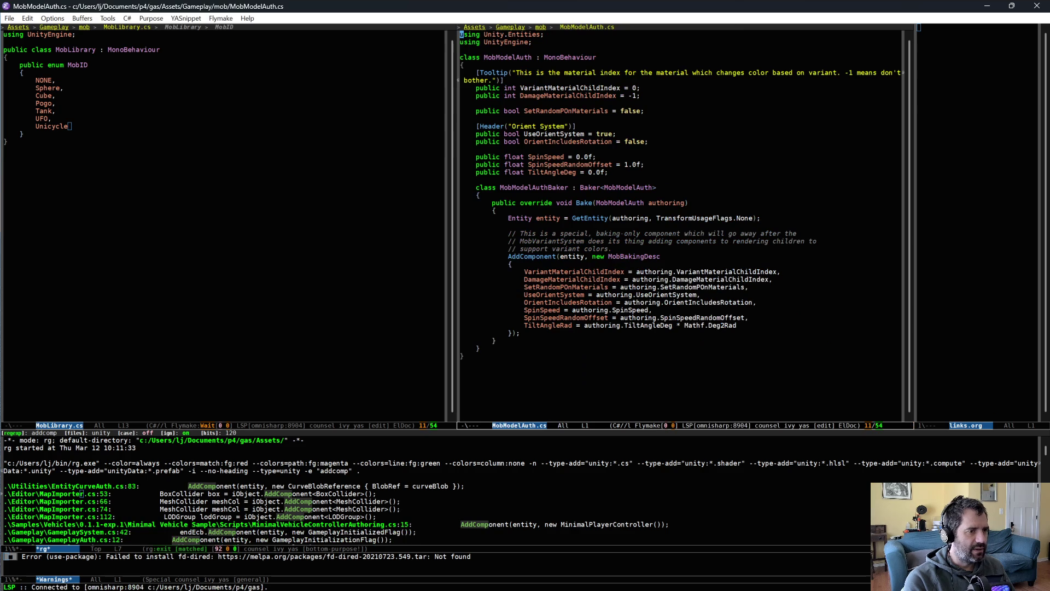
Open MobVariantSystem.cs in the left window and scroll to MobBakingSystem's OnUpdate.
click(277, 214)
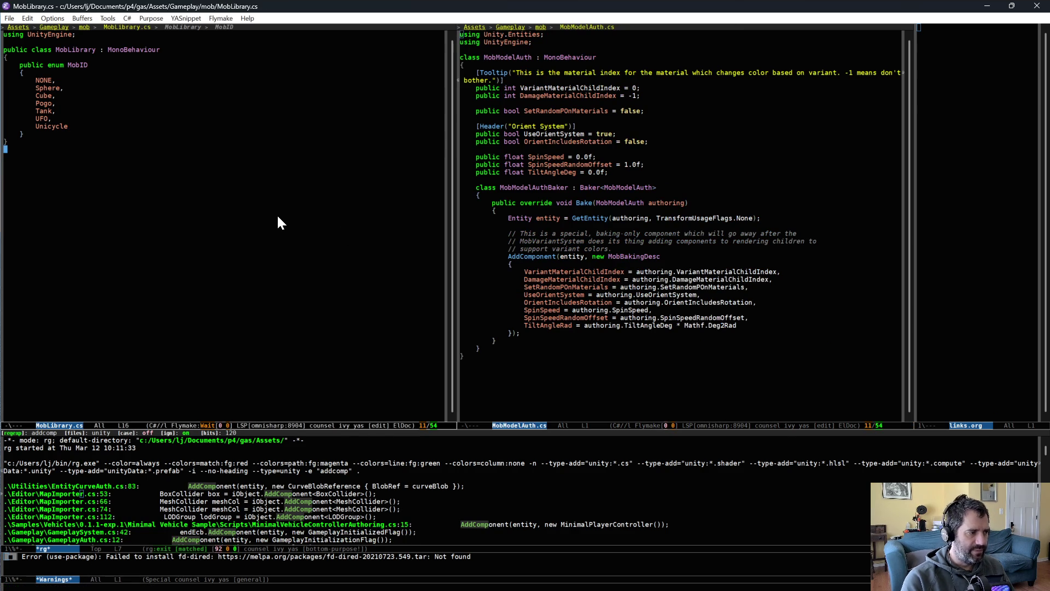
key(ctrl+x)
key(ctrl+f)
text(mob)
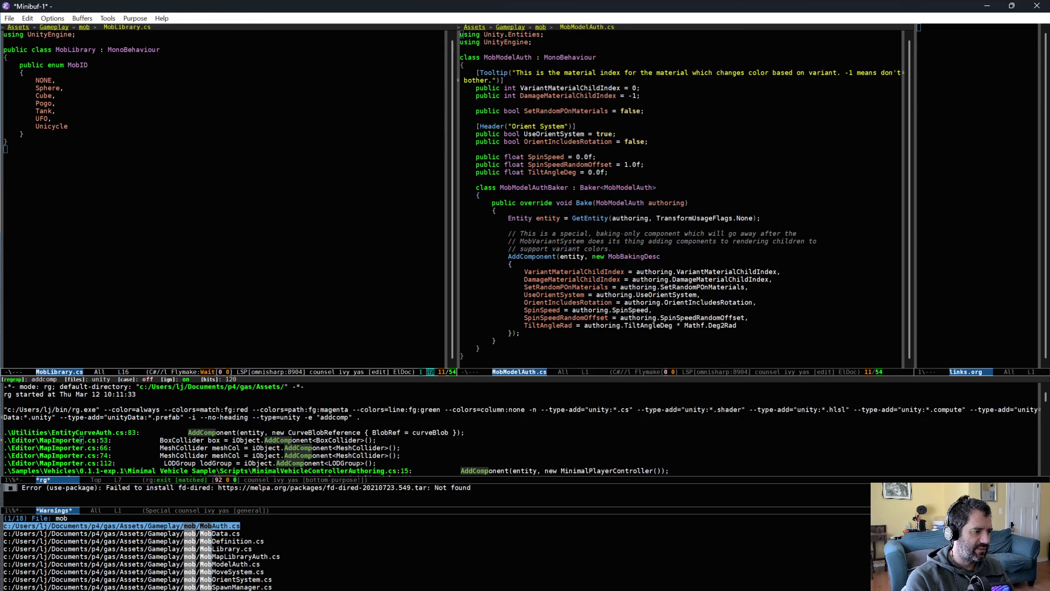
text(var)
key(Return)
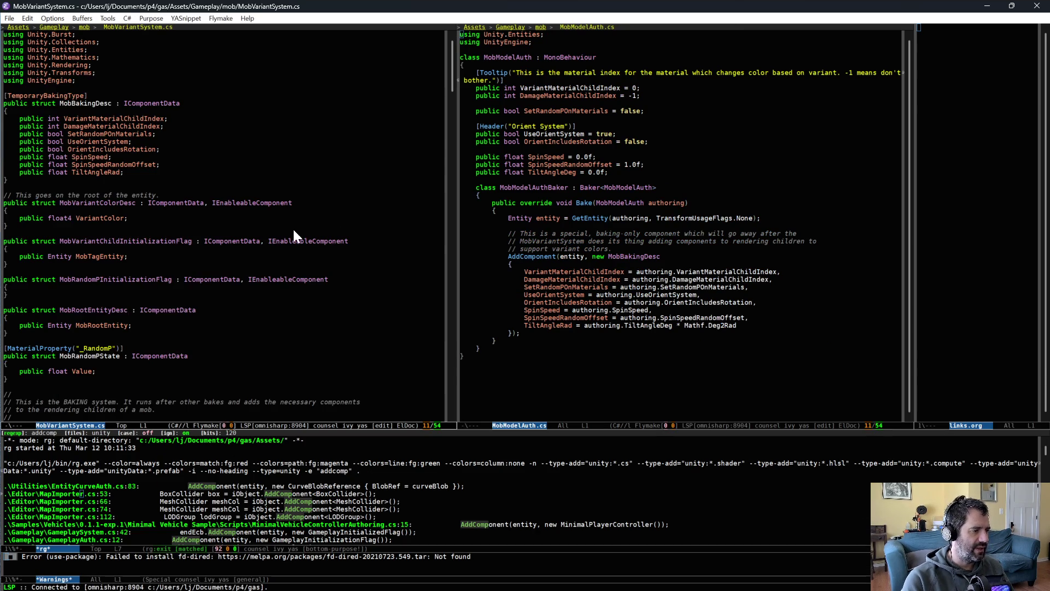
scroll(293, 246, down, 10)
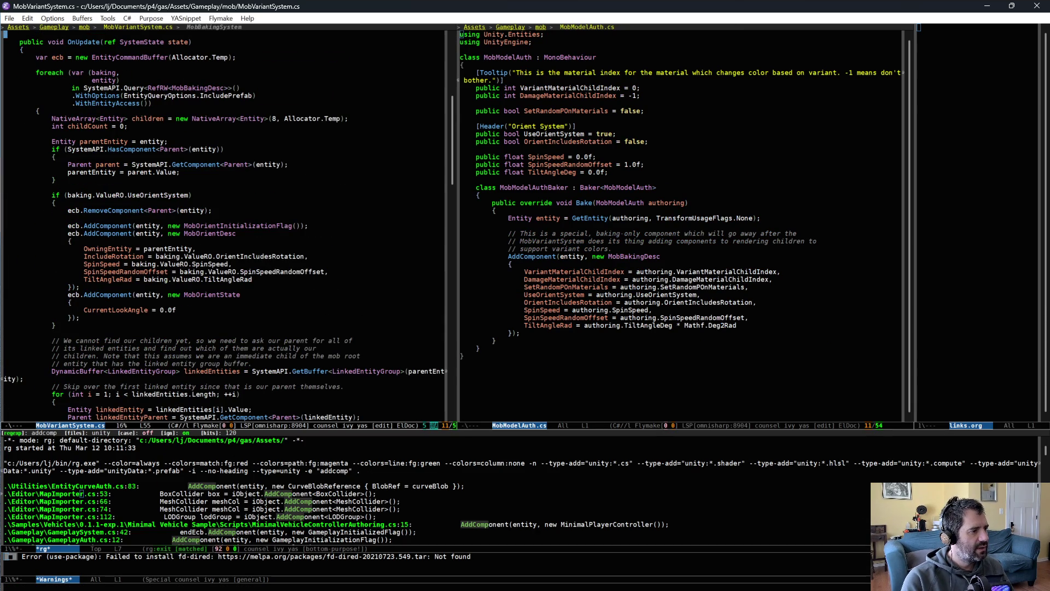
scroll(291, 274, down, 6)
scroll(292, 277, up, 9)
scroll(293, 283, down, 1)
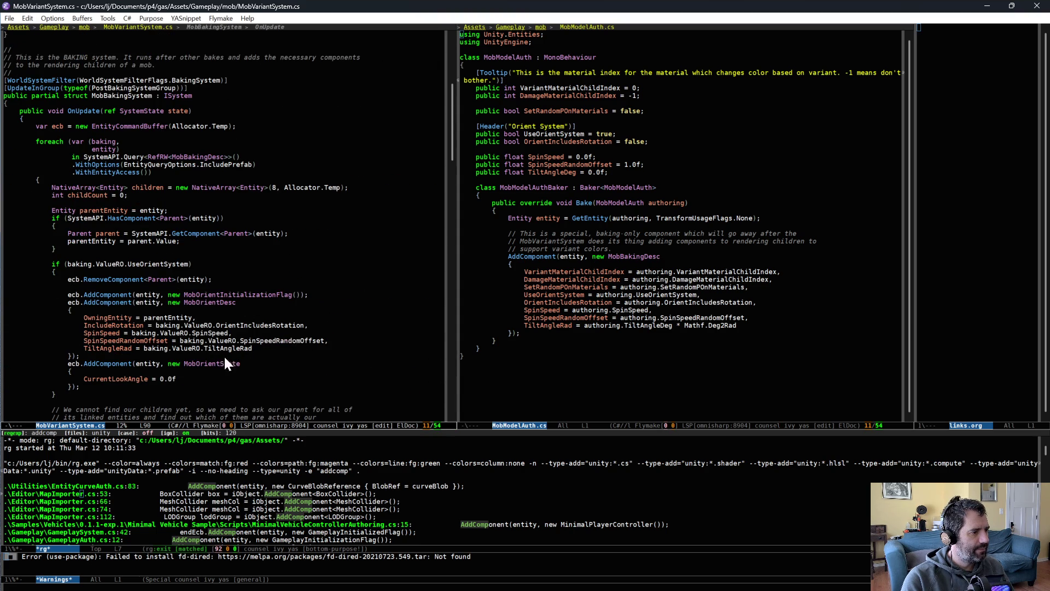
scroll(257, 347, down, 3)
Open MobOrientSystem.cs in the right window.
click(548, 279)
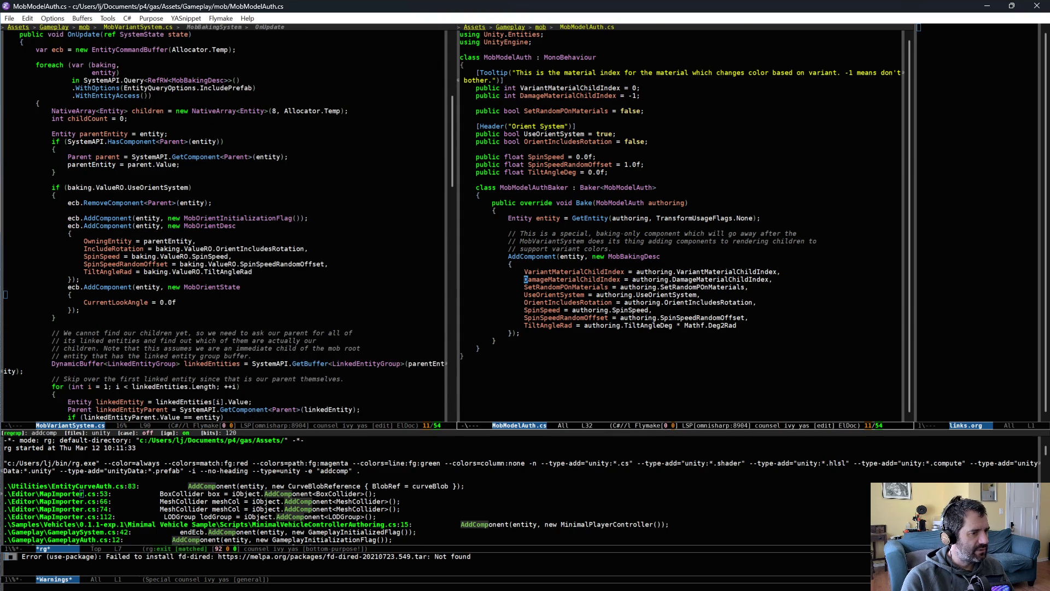
key(ctrl+x)
key(ctrl+f)
text(orient)
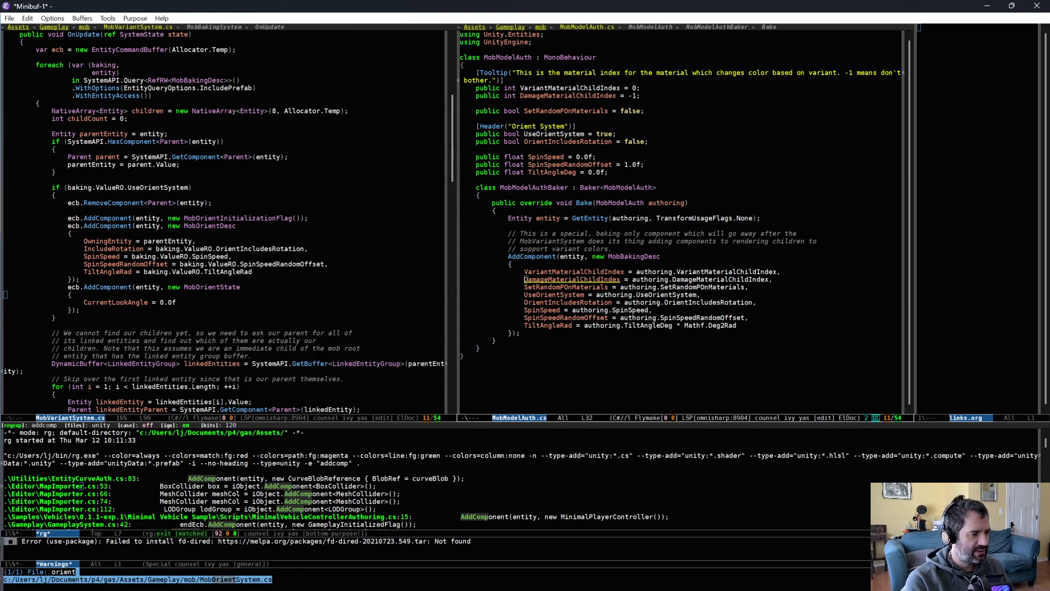
key(Return)
Select the random spin offset block in MobOrientSystem's spin-speed initialization code.
click(756, 366)
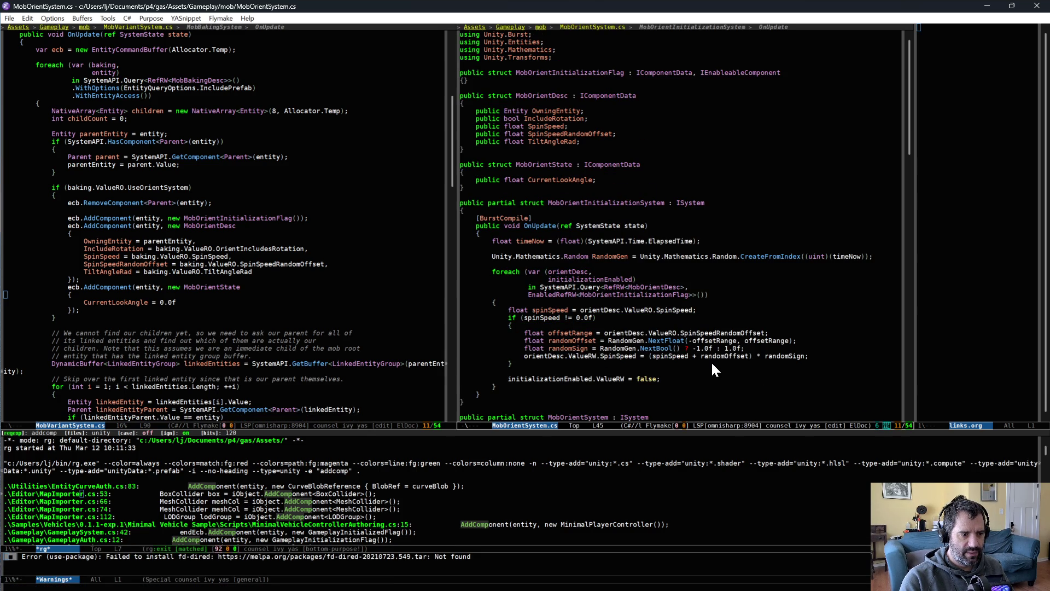
scroll(711, 360, down, 1)
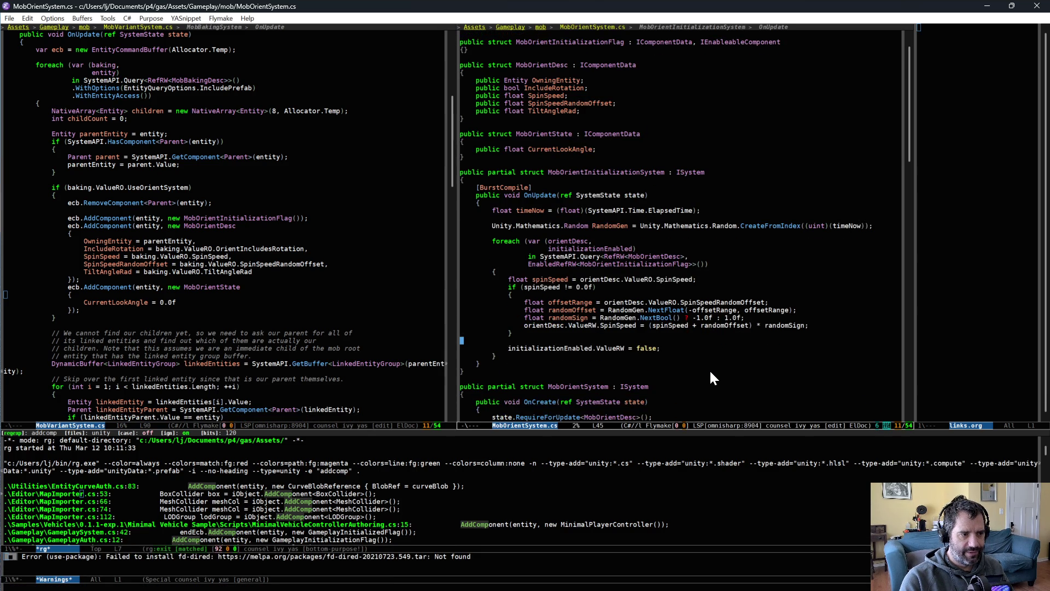
key(ctrl+alt+minus)
key(ctrl+alt+space)
scroll(692, 339, down, 3)
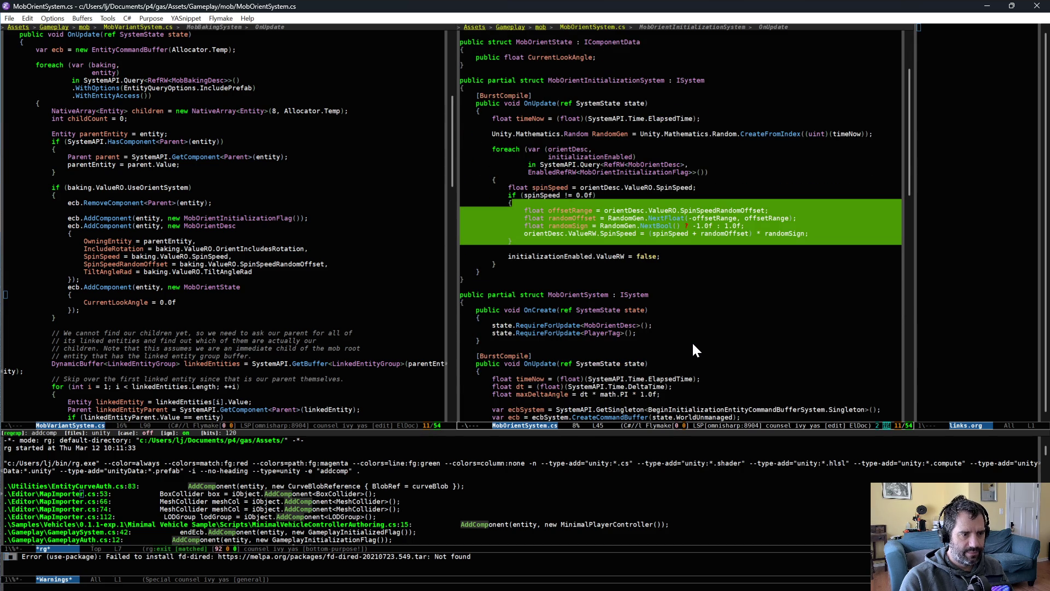
Move past the spinSpeed line down to OnUpdate and select the whole spinRot line.
click(667, 233)
key(alt+f)
key(alt+f)
key(ctrl+f)
key(ctrl+f)
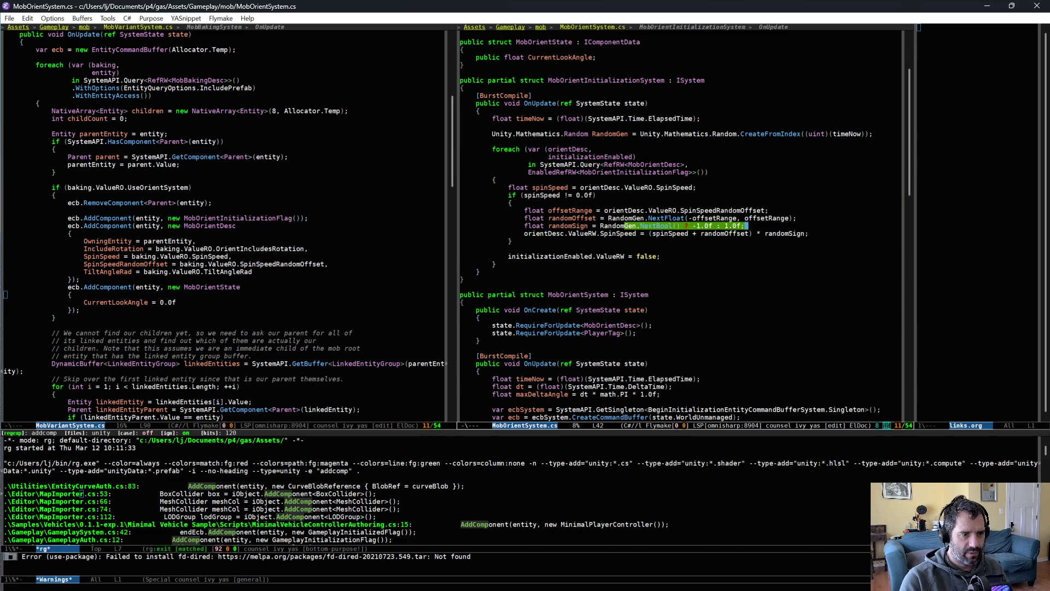
scroll(722, 372, down, 5)
scroll(714, 375, down, 10)
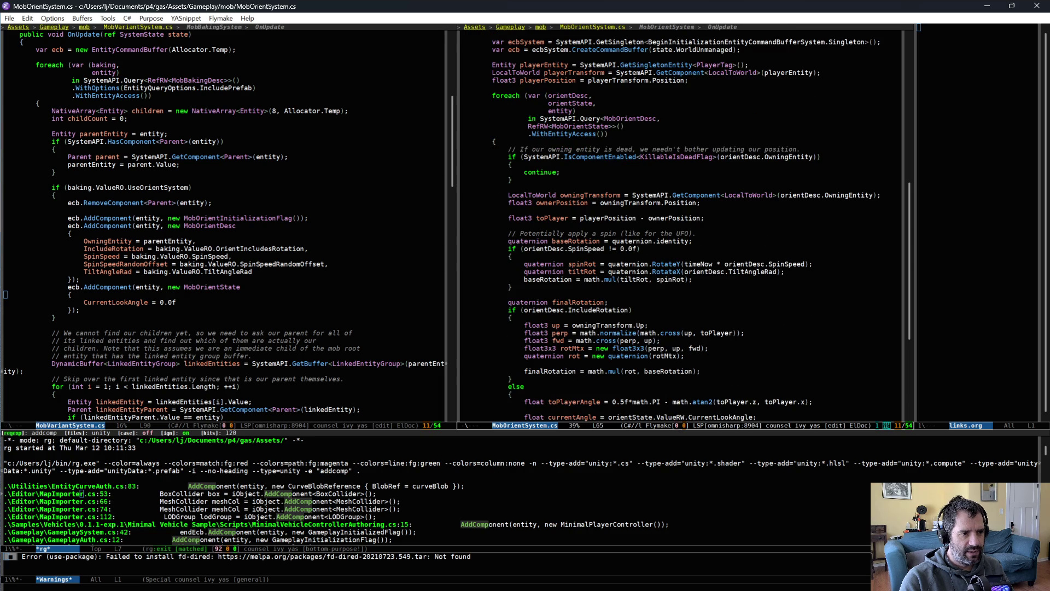
key(ctrl+a)
key(ctrl+space)
key(ctrl+n)
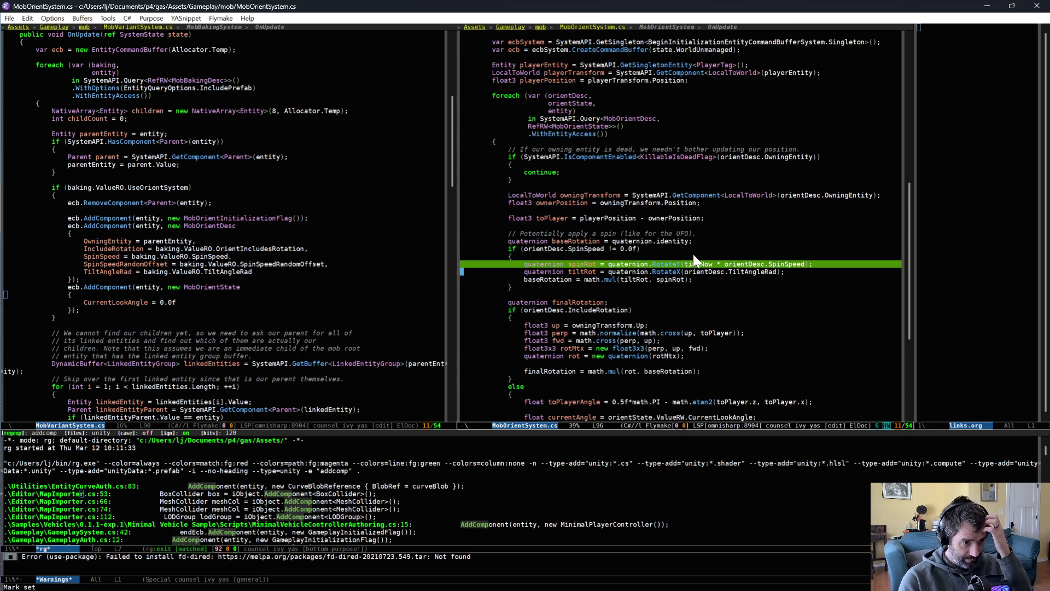
Add a new line above spinRot: quaternion spinRot = quaternion.AxisAngle(orientDesc.SpinAxis,.
key(alt+w)
key(ctrl+p)
key(ctrl+o)
key(Tab)
text(quaternion spinRot = quaternion.)
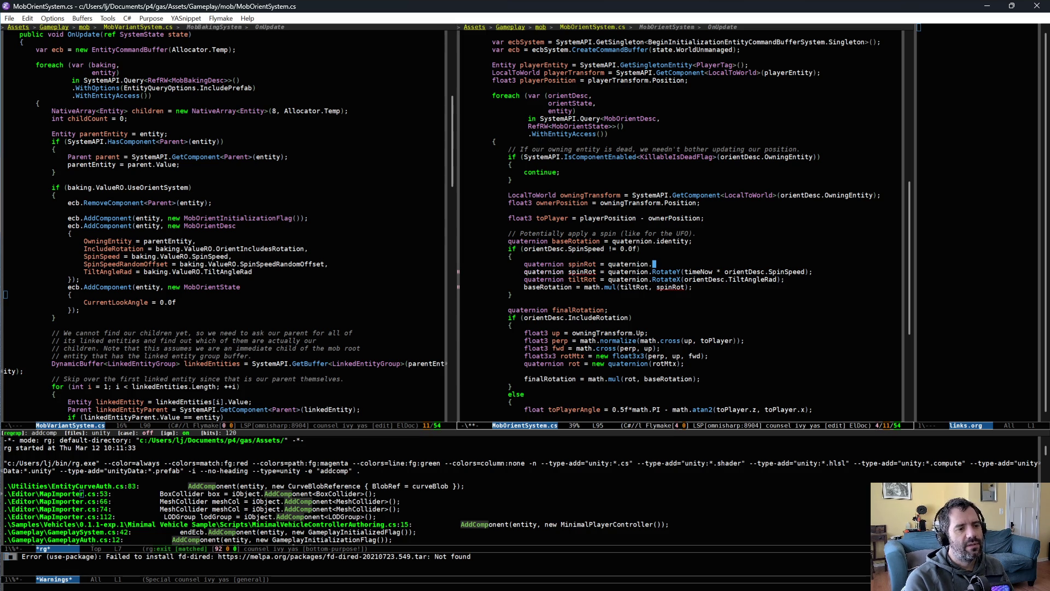
text(an)
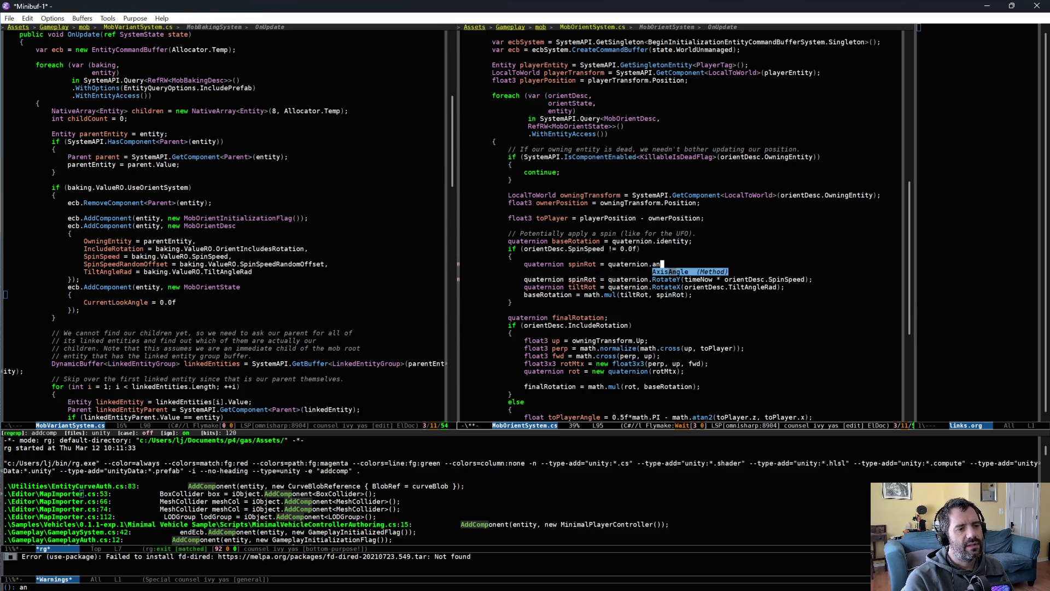
key(Return)
text(()
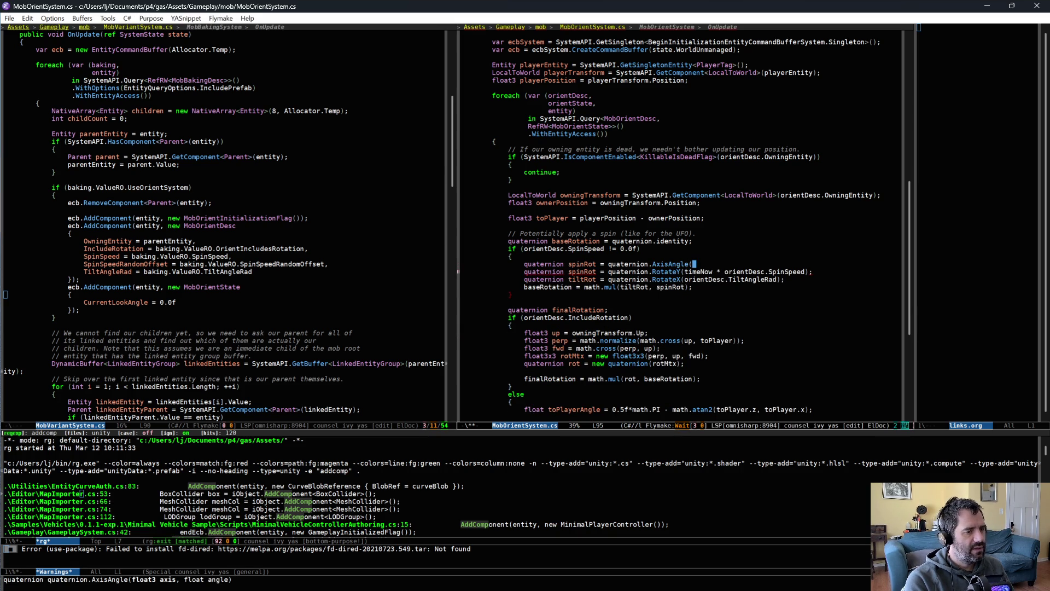
text(orientDesc)
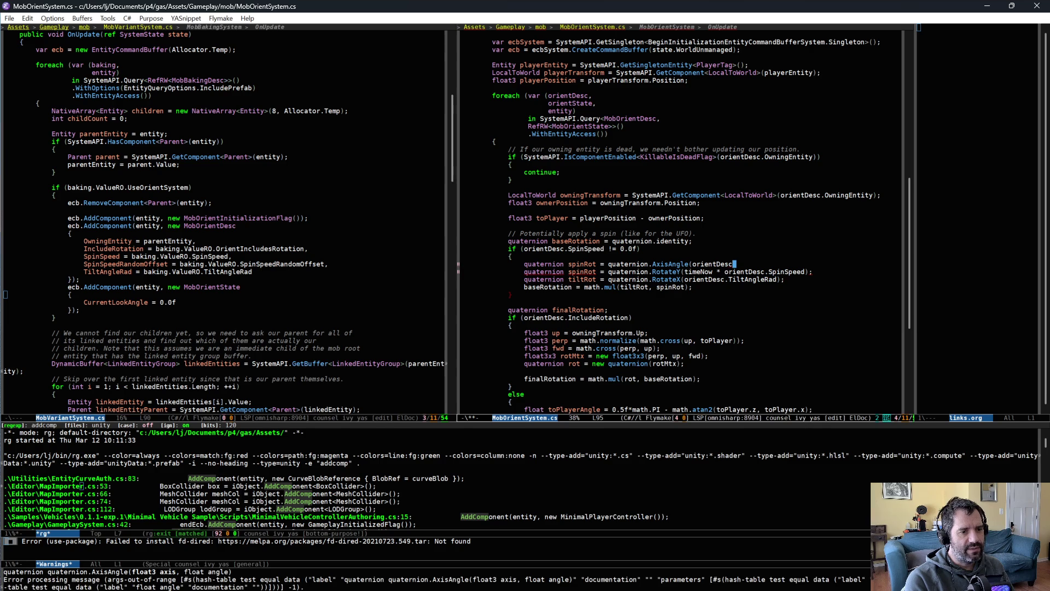
text(.SpinAxis,)
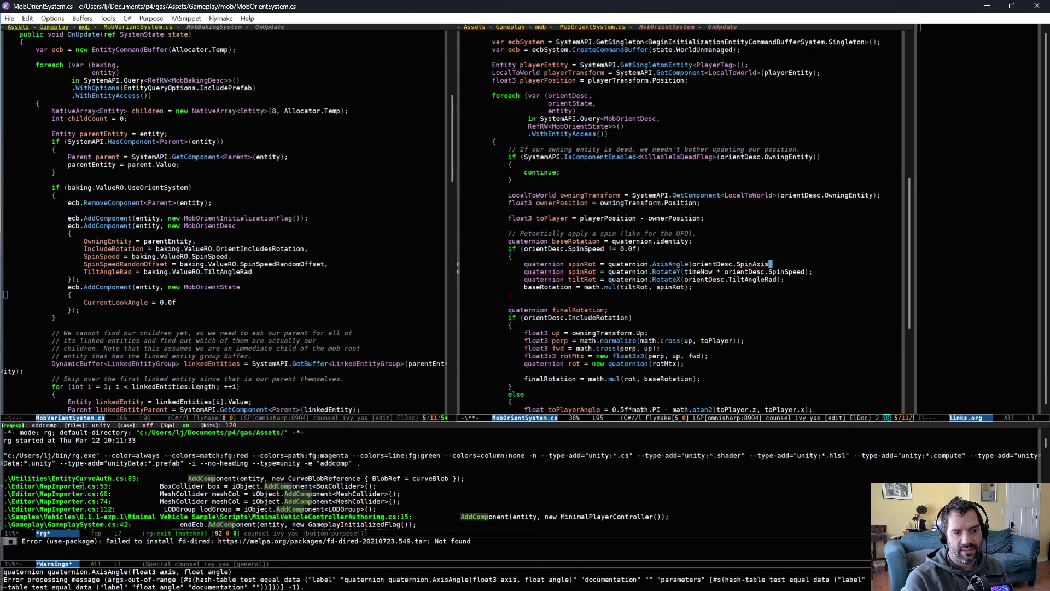
Move timeNow * orientDesc.SpinSpeed from RotateY into AxisAngle and delete the old RotateY line.
key(Down)
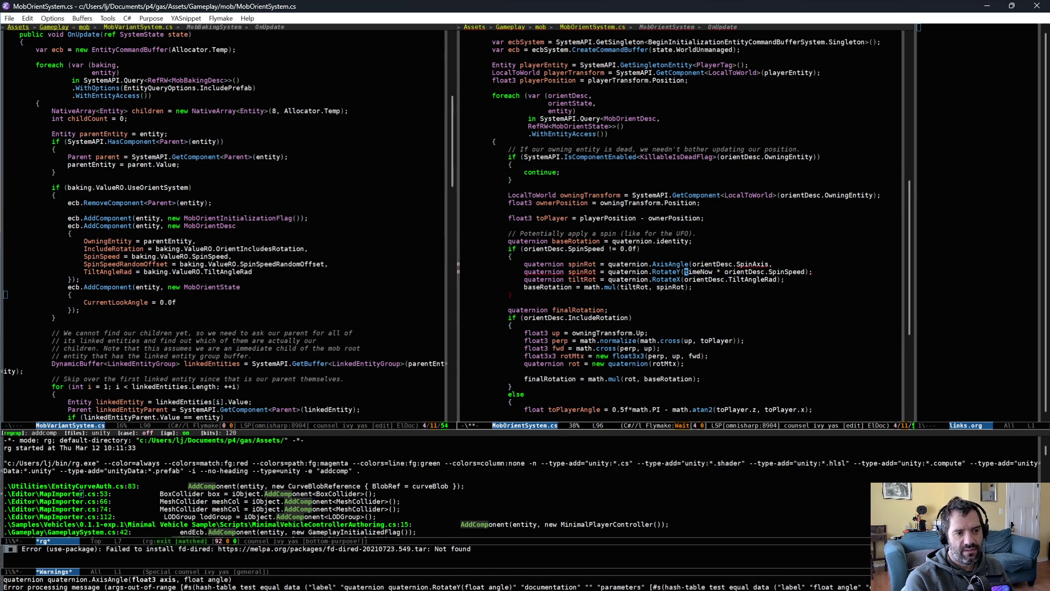
key(ctrl+space)
key(alt+f)
key(alt+f)
key(alt+f)
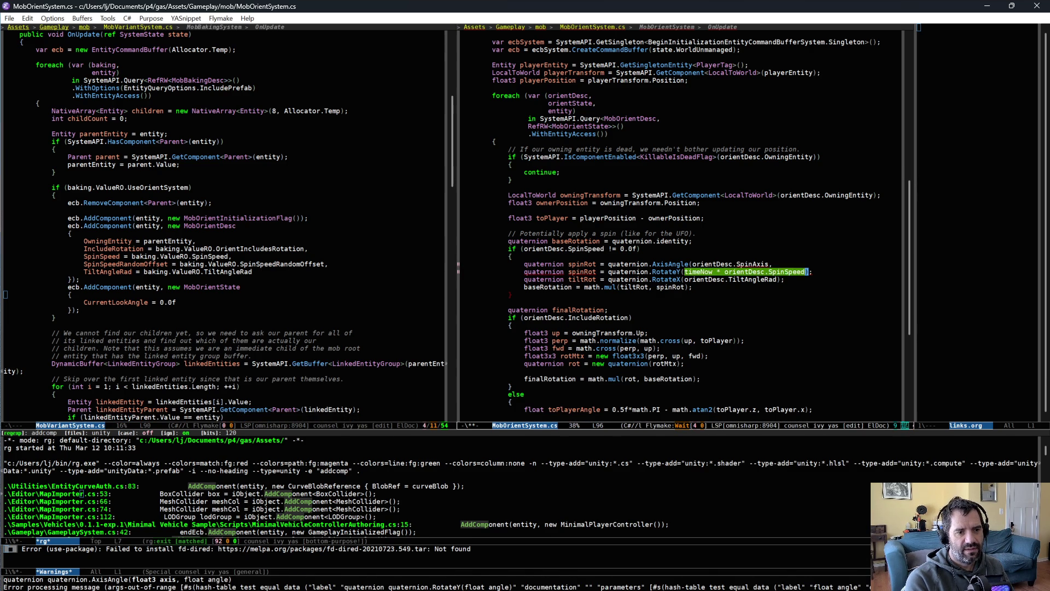
key(ctrl+w)
key(Up)
key(End)
key(ctrl+y)
text();)
key(Right)
key(ctrl+k)
key(ctrl+k)
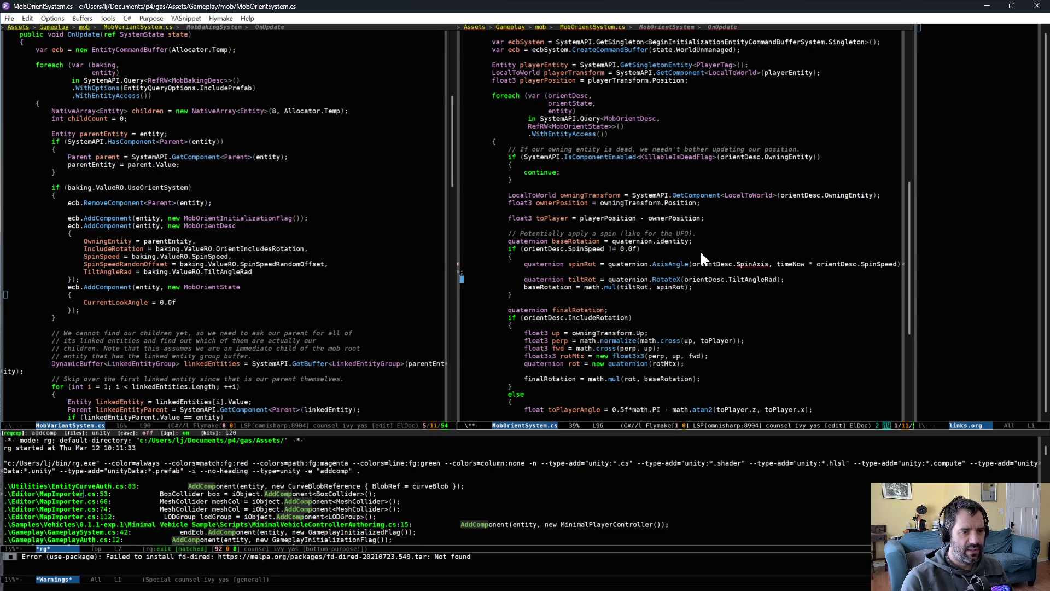
scroll(694, 263, up, 9)
scroll(692, 267, up, 7)
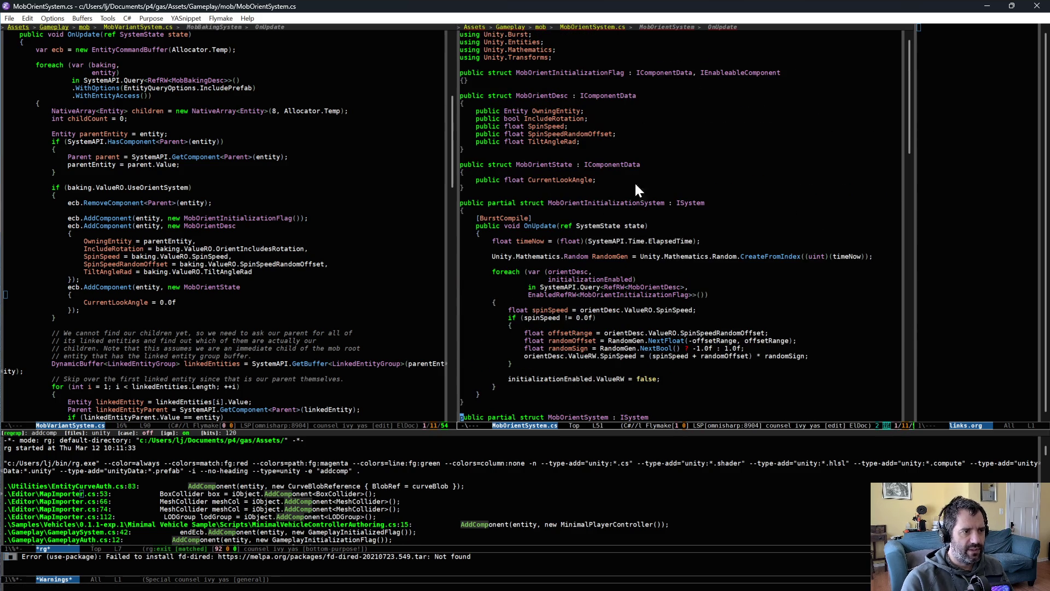
Declare 'public float3 SpinAxis;' below SpinSpeed in MobOrientDesc and save MobOrientSystem.cs.
click(633, 119)
key(Down)
key(Return)
text(public float3)
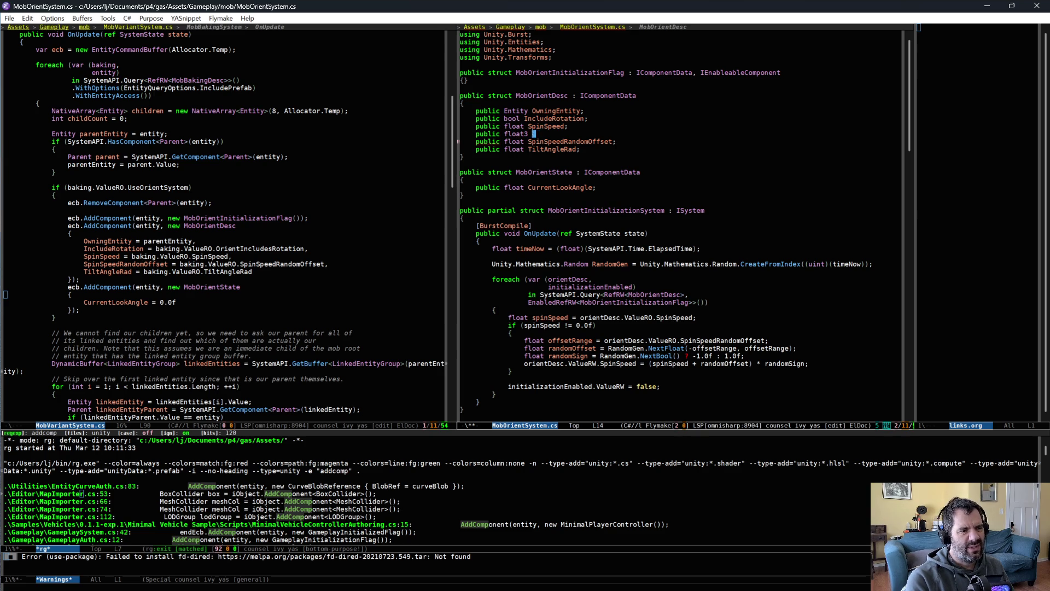
text(in)
text(Axis;)
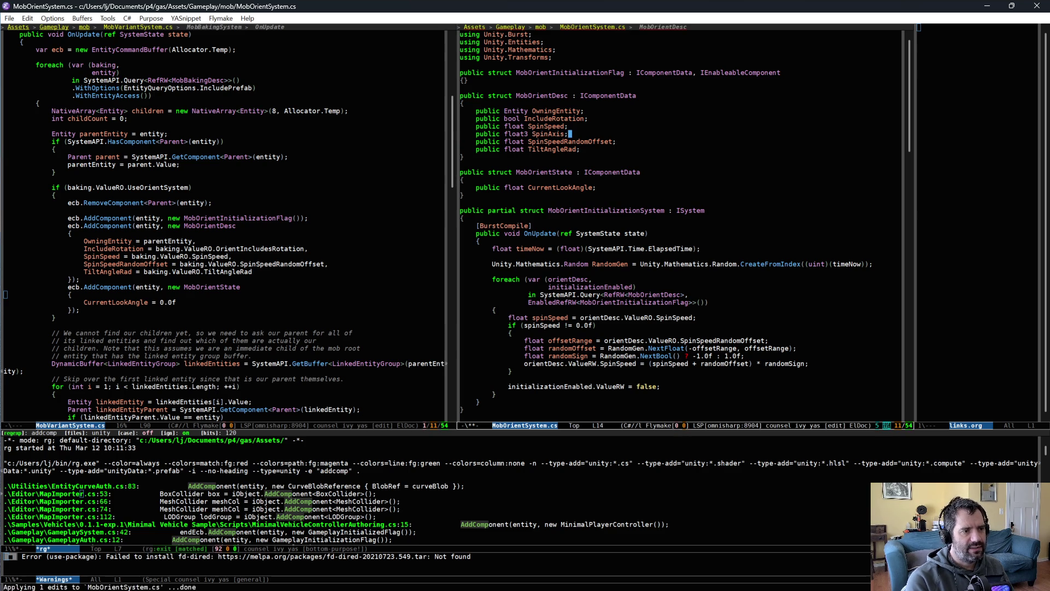
key(ctrl+x)
key(ctrl+s)
scroll(641, 310, down, 3)
scroll(670, 346, down, 10)
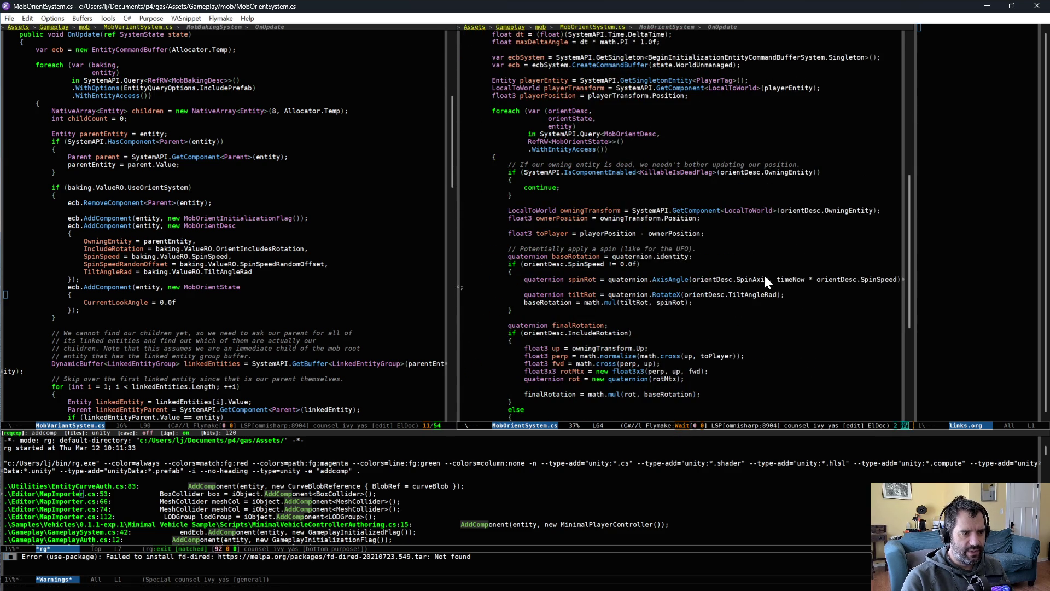
scroll(755, 298, up, 12)
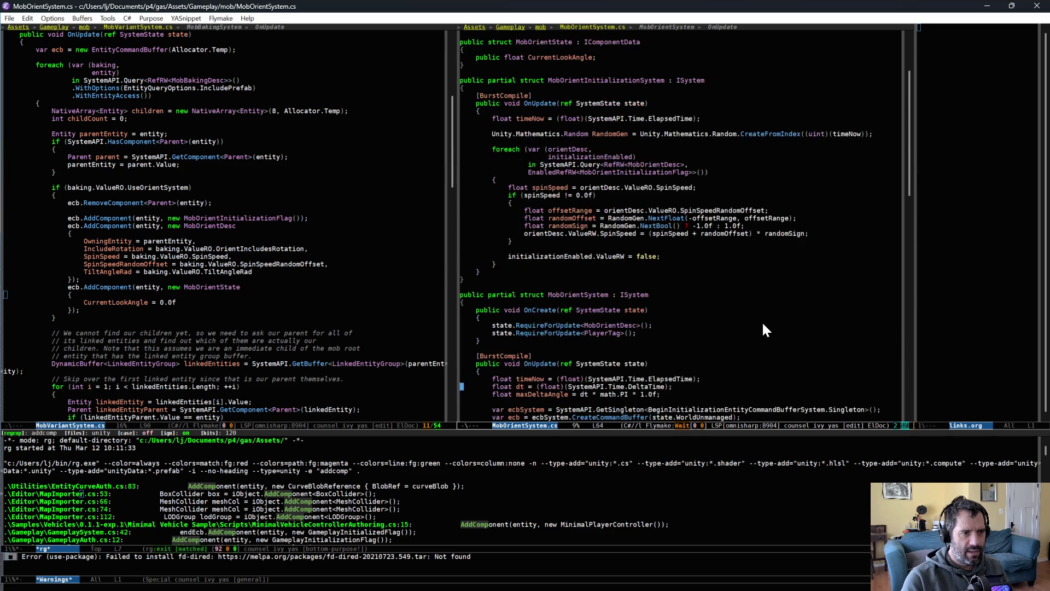
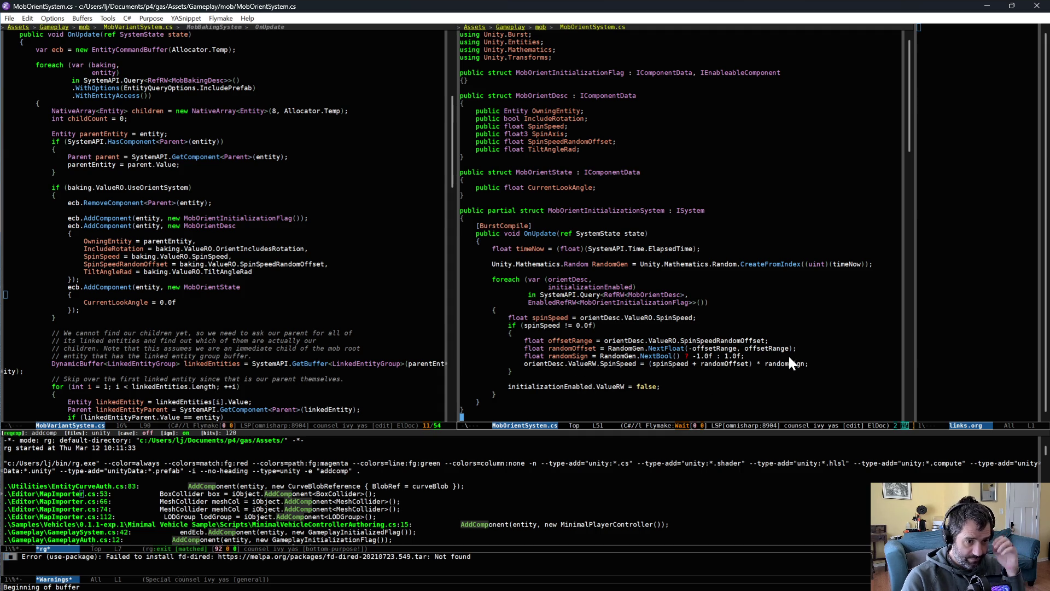
Declare randomOffset = 0.0f and randomSign = 1.0f defaults below the offsetRange line.
click(818, 341)
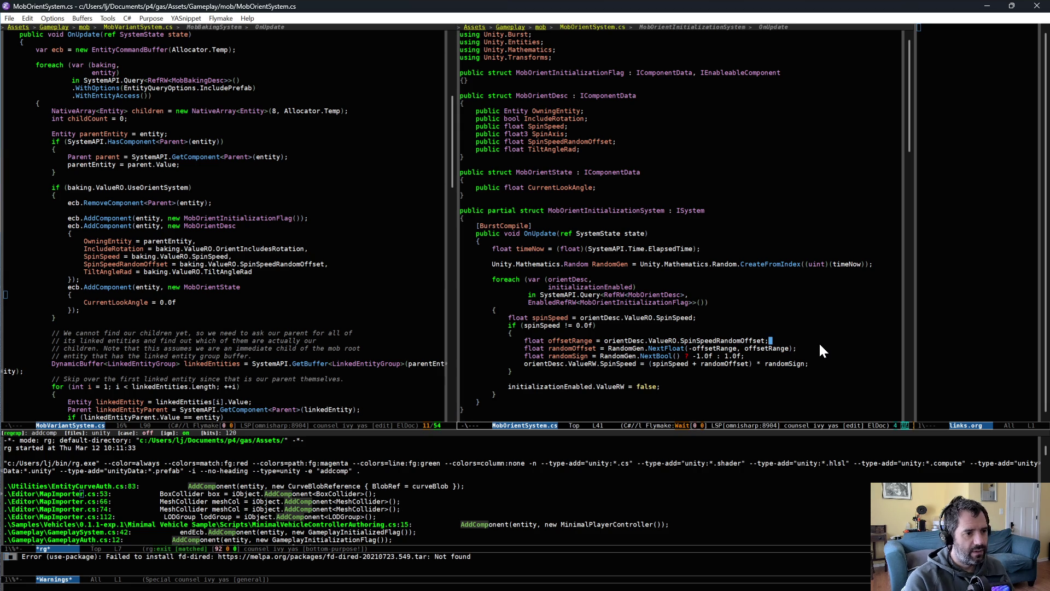
key(Return)
text(float randomOffset )
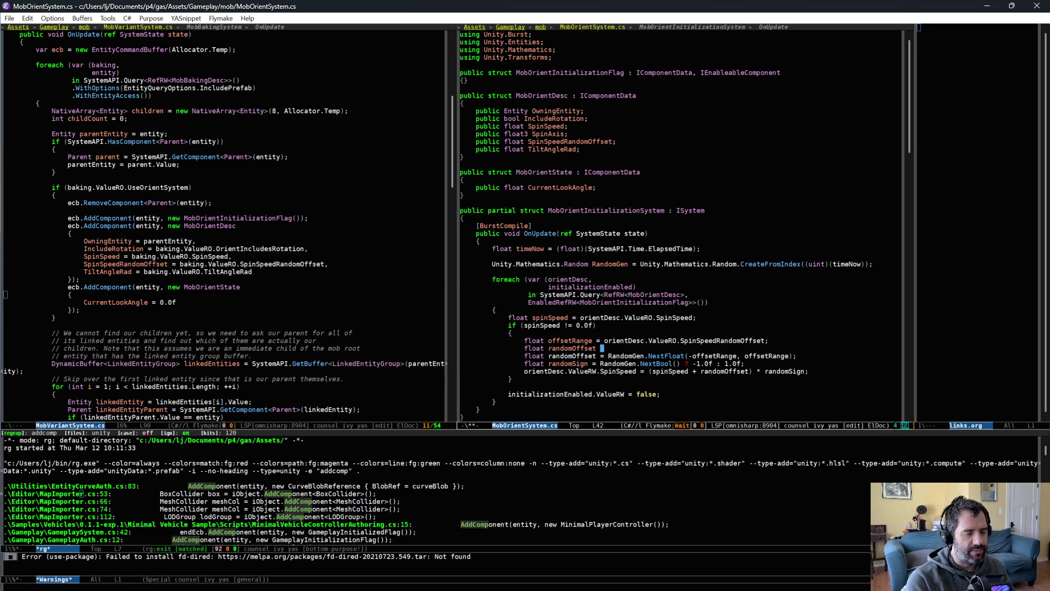
text(= 0.0f;)
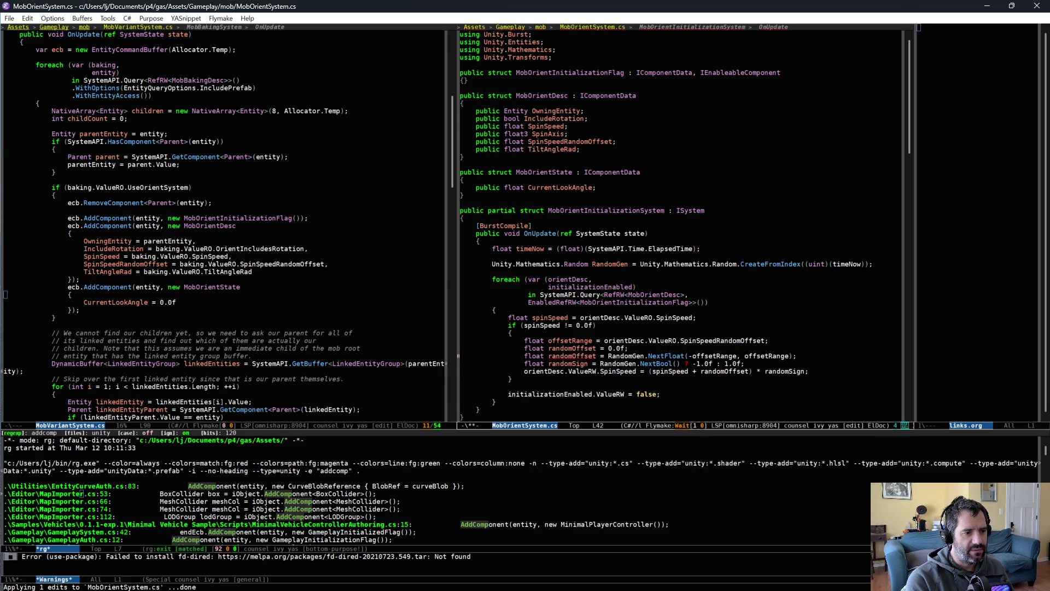
key(Return)
text(float randomSign)
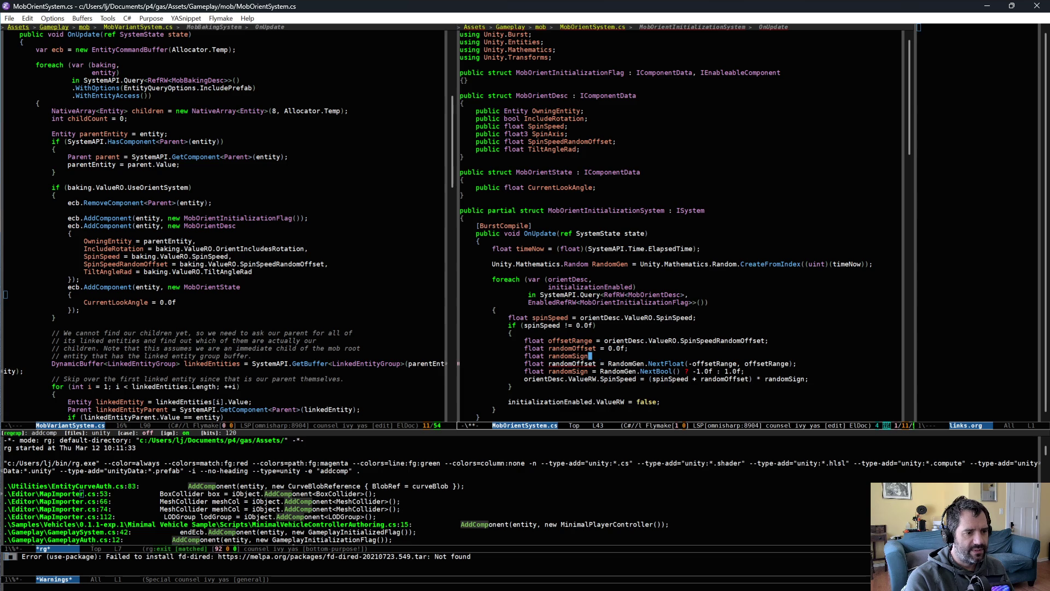
text( = 1.0f;)
key(Return)
Wrap the randomOffset and randomSign assignments in an if (offsetRange != 0.0f) block.
text(if ()
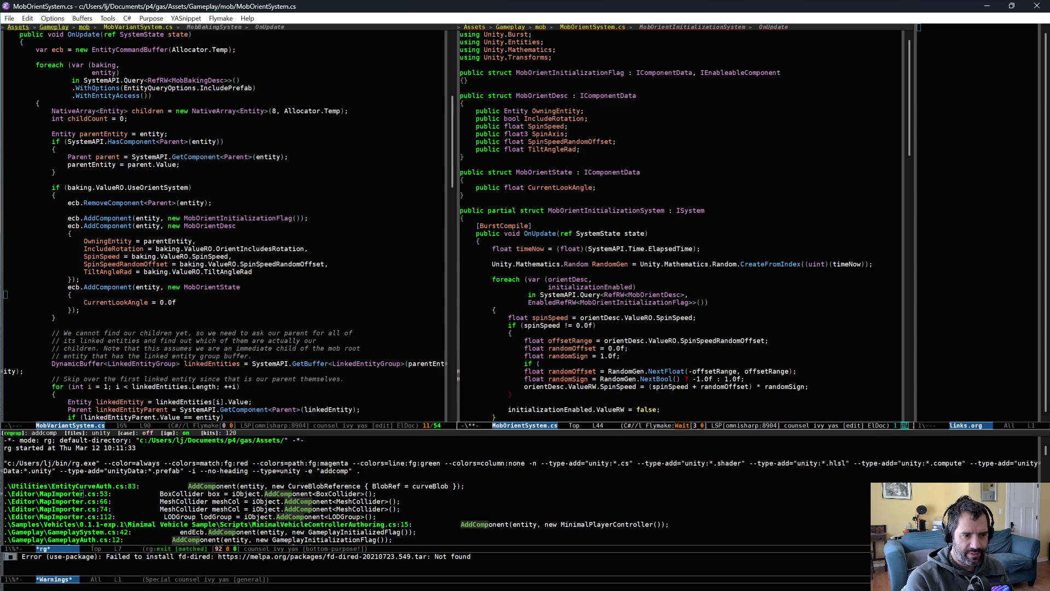
text(offset)
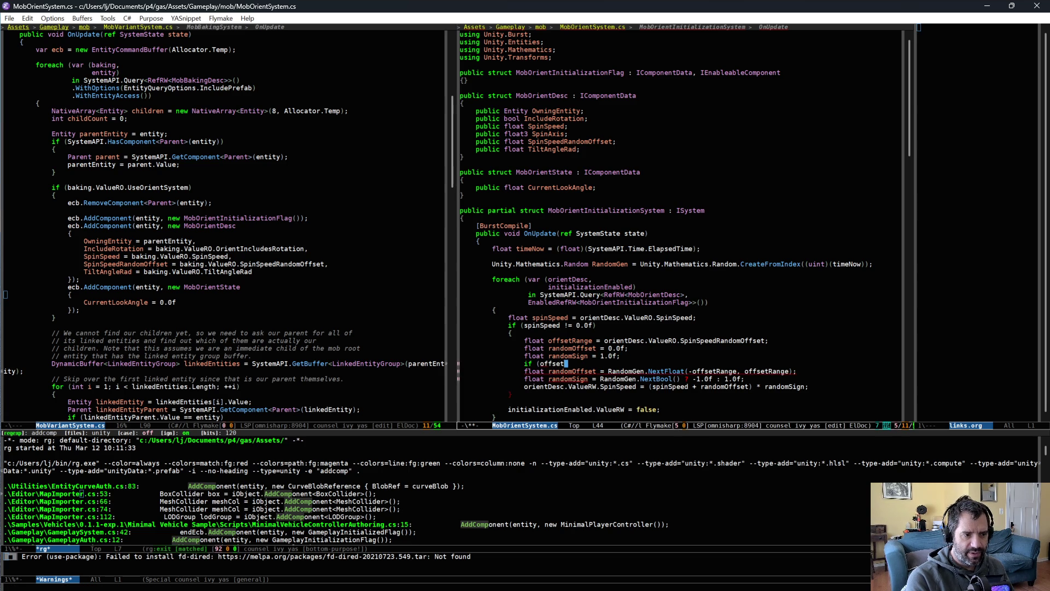
text(Range )
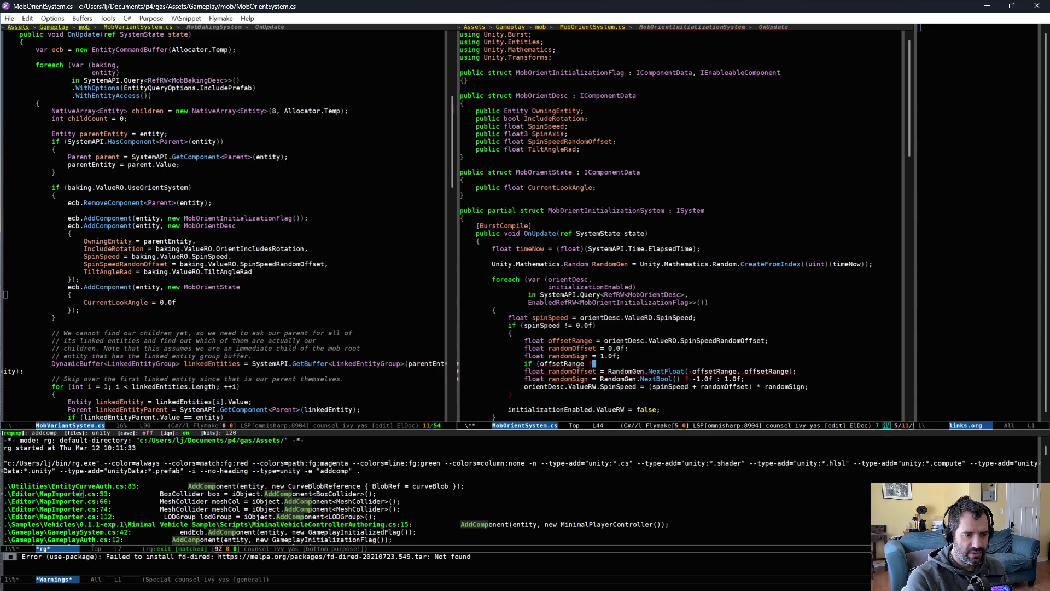
text(!= 0.0f))
key(Return)
text({)
key(Down)
key(alt+f)
key(alt+BackSpace)
key(Down)
key(alt+f)
key(Right)
key(alt+BackSpace)
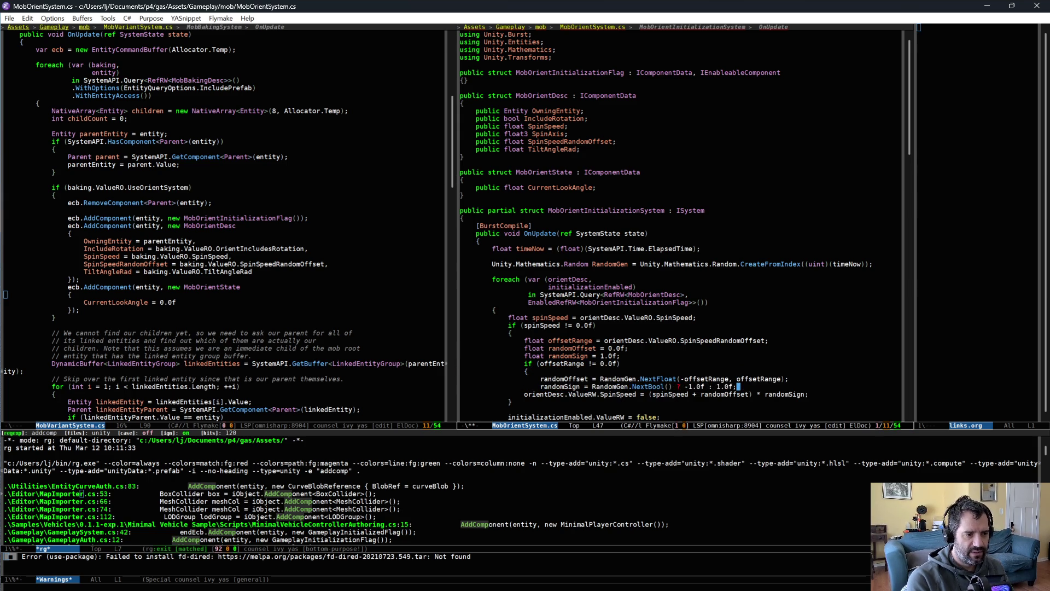
key(End)
key(Return)
text(})
Add a blank line before the if block, save MobOrientSystem.cs, and review the condition.
scroll(643, 365, down, 2)
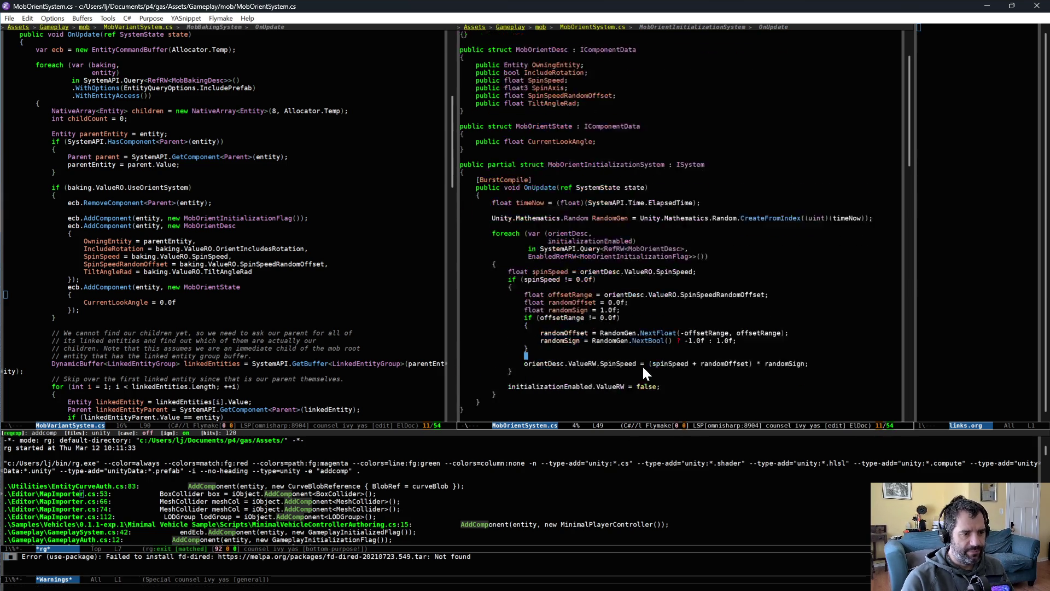
click(639, 281)
key(Return)
key(ctrl+x)
key(ctrl+s)
double_click(563, 295)
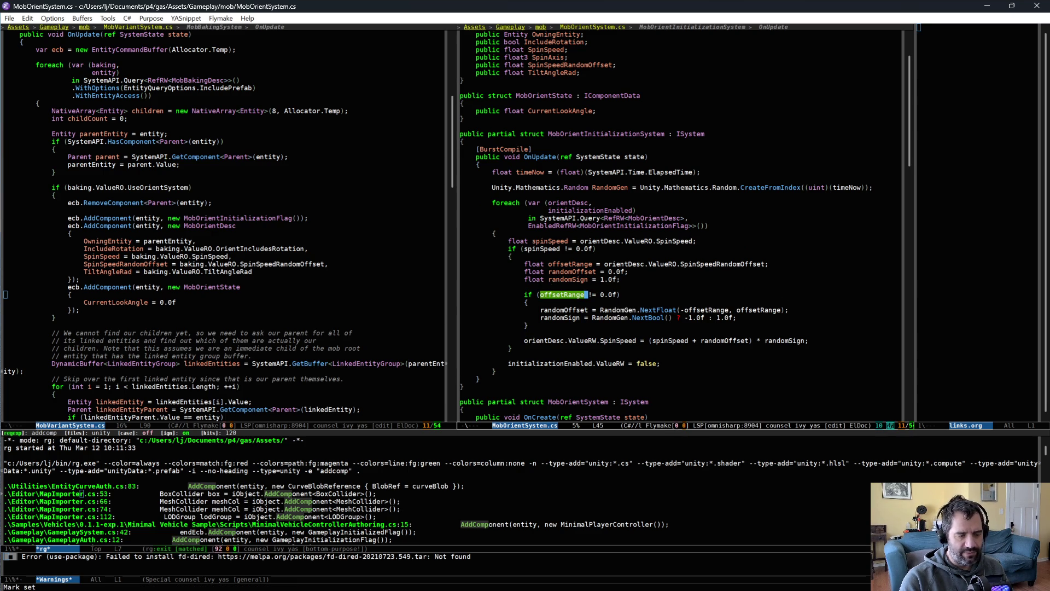
click(702, 318)
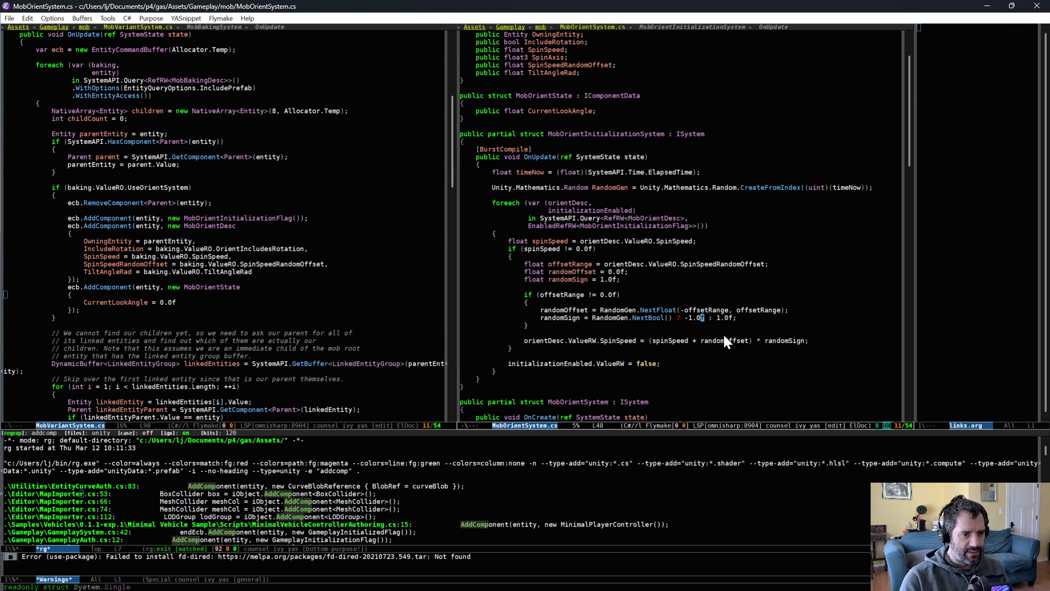
scroll(607, 288, up, 2)
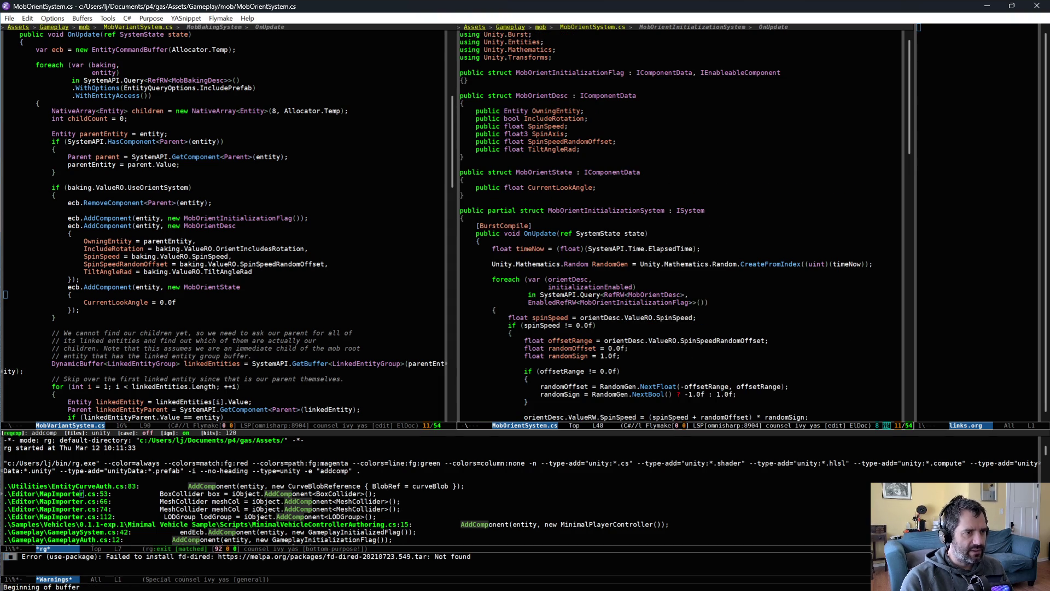
In MobVariantSystem.cs, pass SpinAxis = baking.ValueRO.SpinAxis into MobOrientDesc and save.
click(225, 234)
key(ctrl+space)
click(280, 254)
key(Return)
text(Sp)
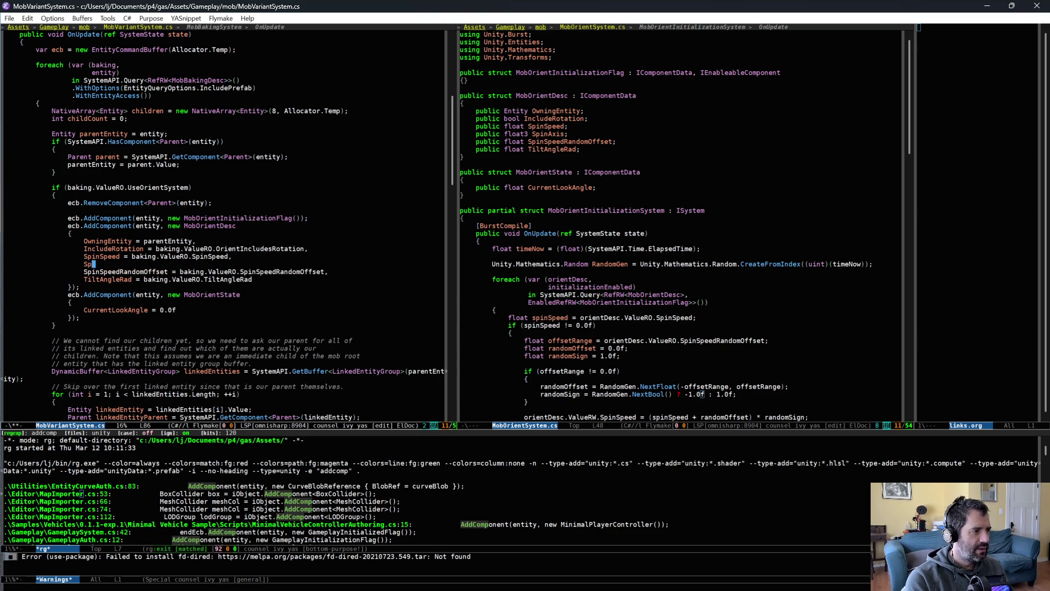
text(inAxis = )
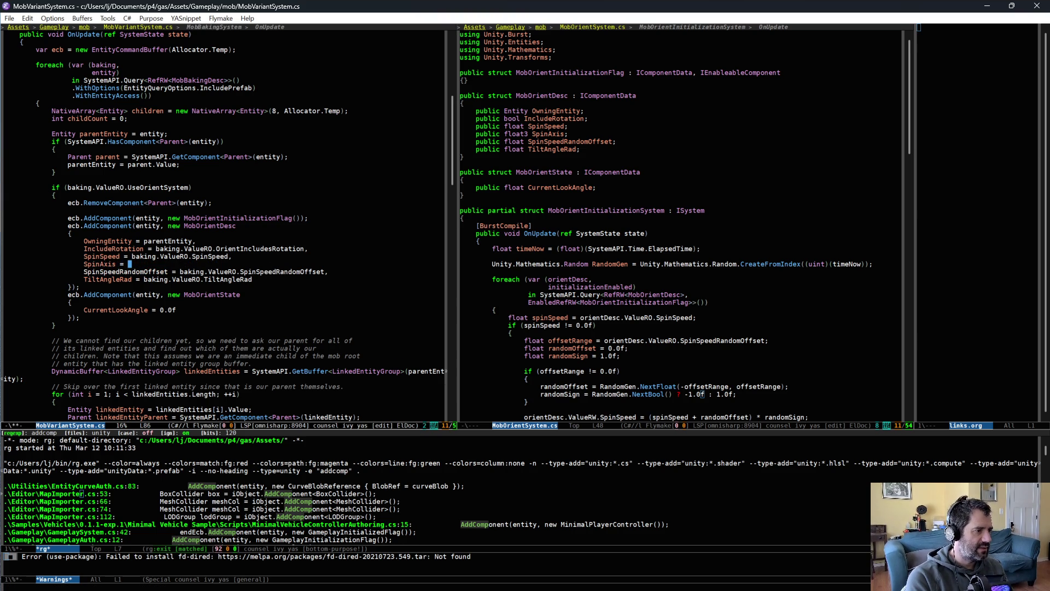
text(baking)
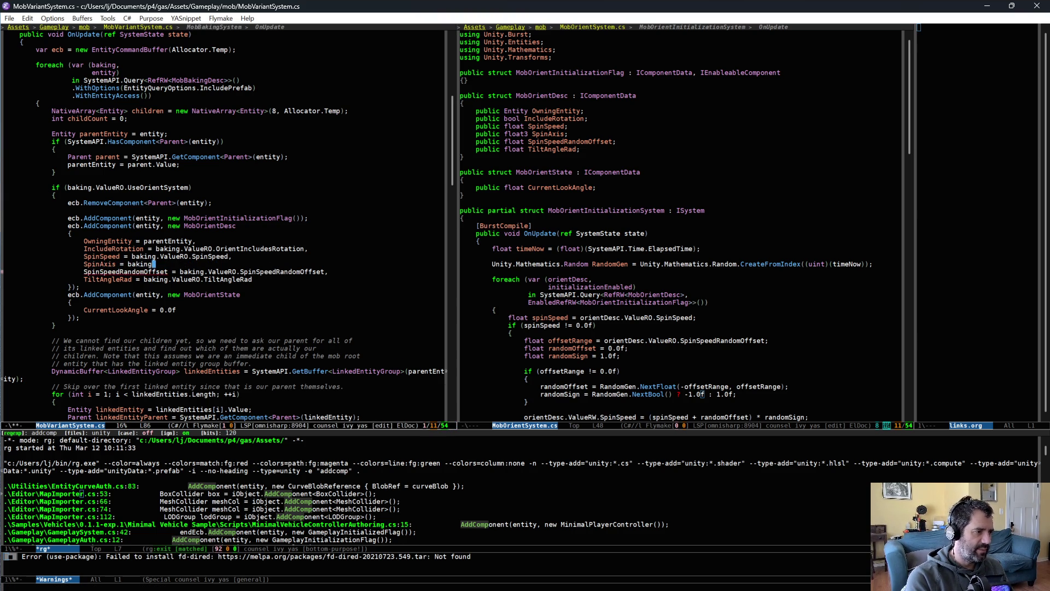
text(alueRO.Spion)
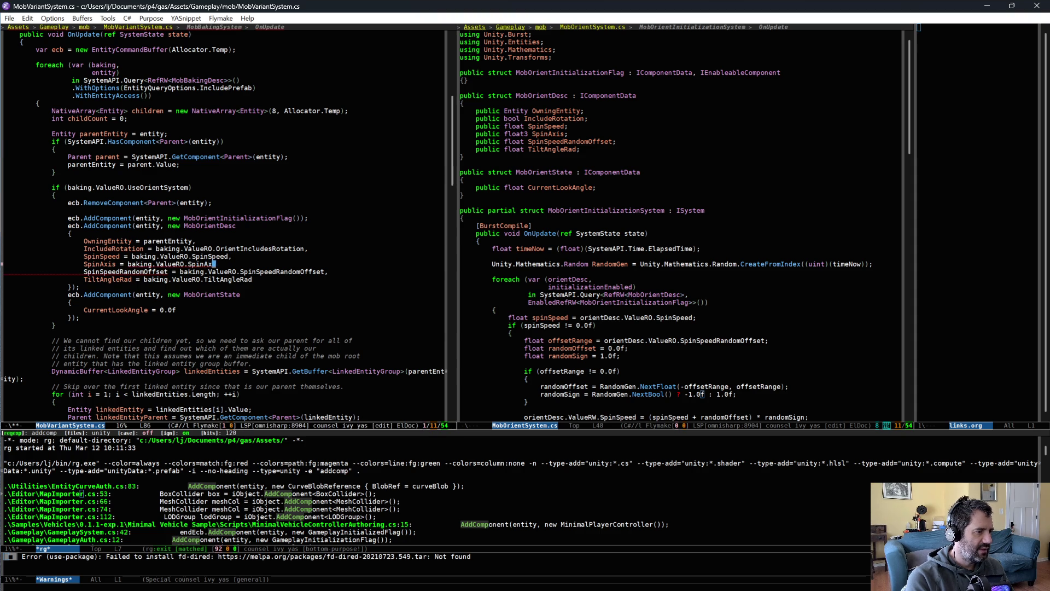
text(s,)
key(ctrl+x)
key(ctrl+s)
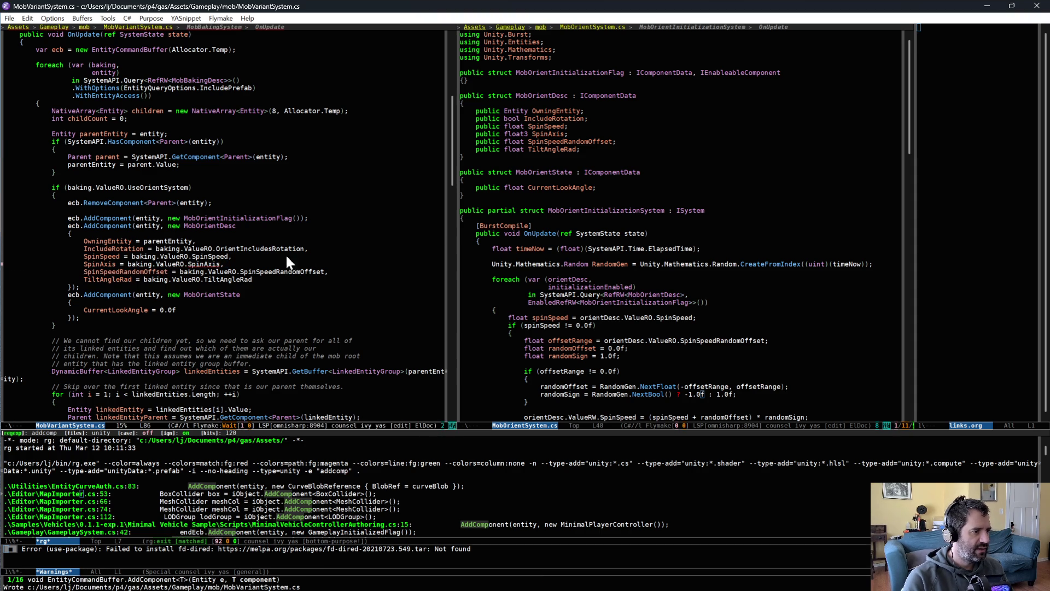
Add a public float3 SpinAxis field to MobBakingDesc and save the file.
key(ctrl+x)
key(b)
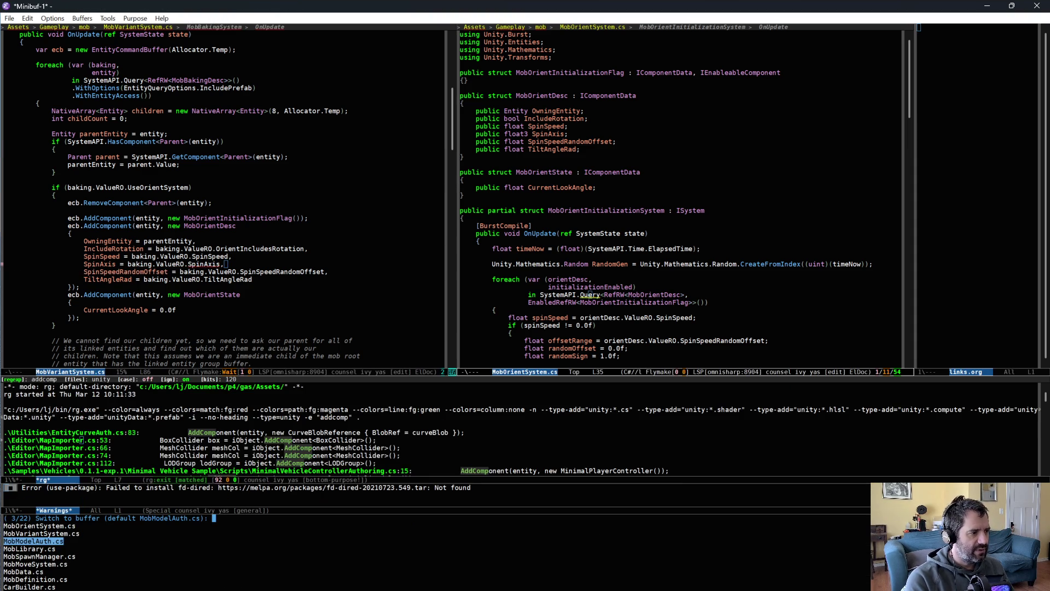
key(ctrl+g)
scroll(306, 194, up, 7)
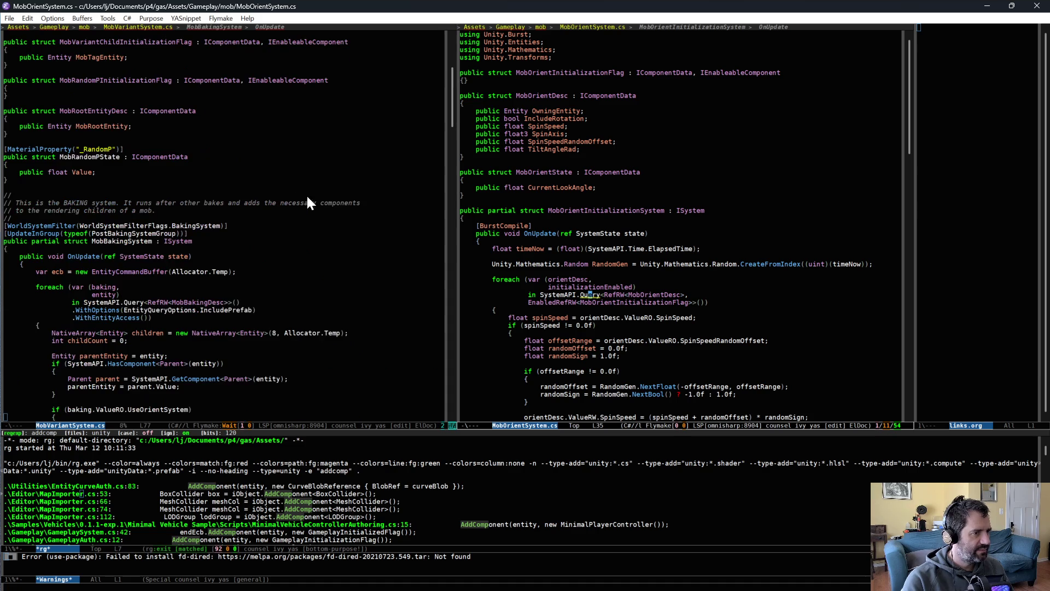
scroll(200, 163, up, 6)
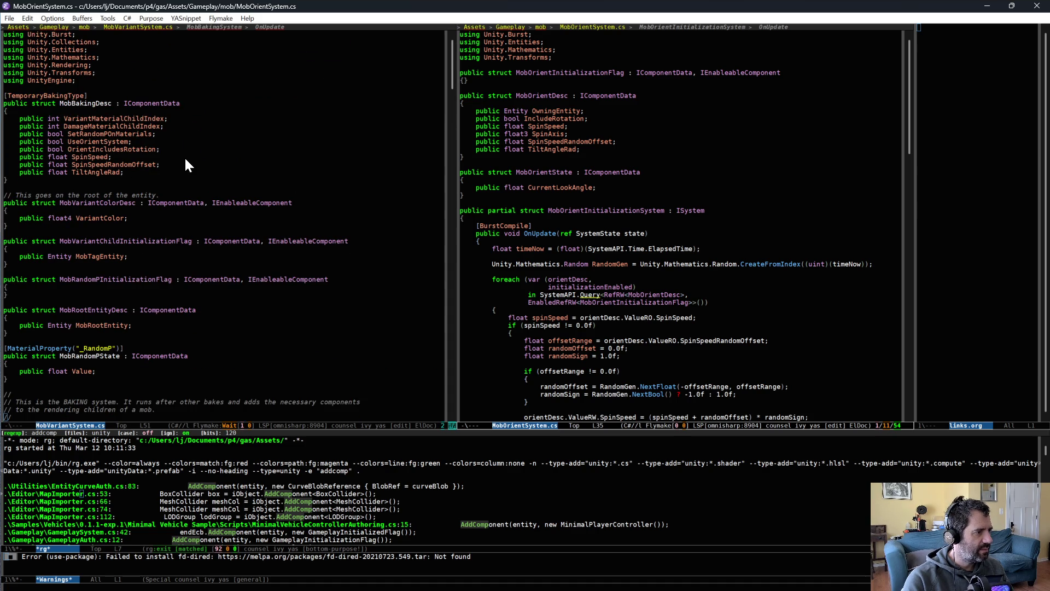
click(186, 159)
key(Return)
text(public float3 SpinAxis;)
key(ctrl+x)
key(ctrl+s)
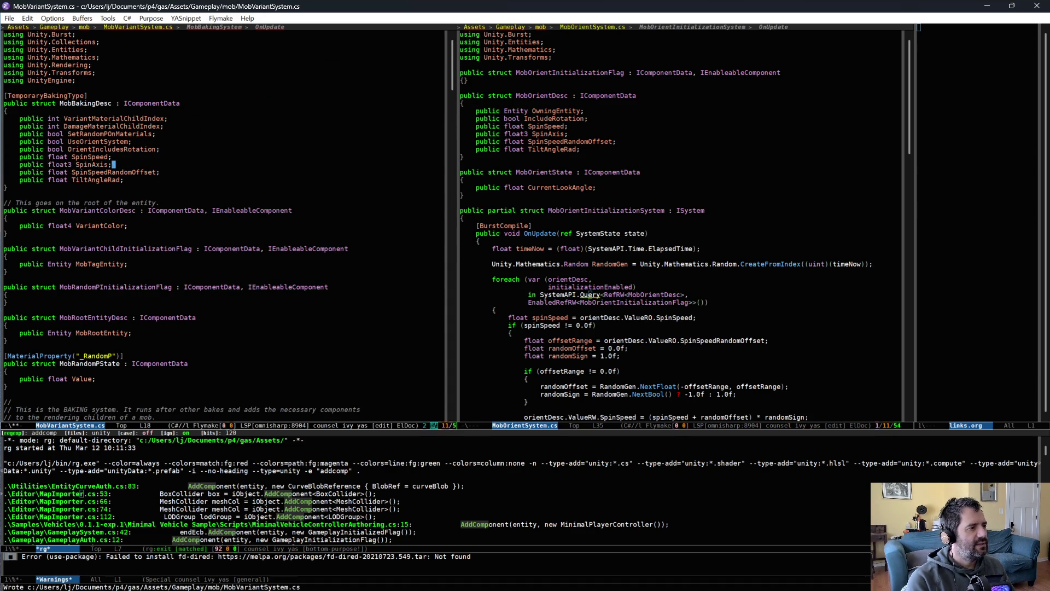
Show MobModelAuth.cs in the right-hand Emacs window.
scroll(186, 257, down, 15)
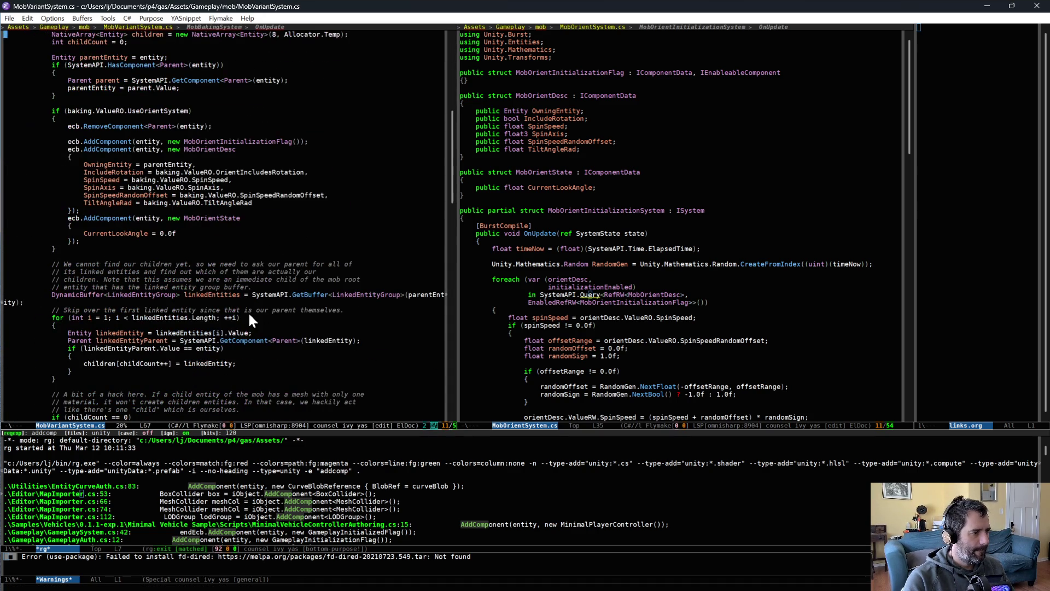
scroll(253, 323, down, 2)
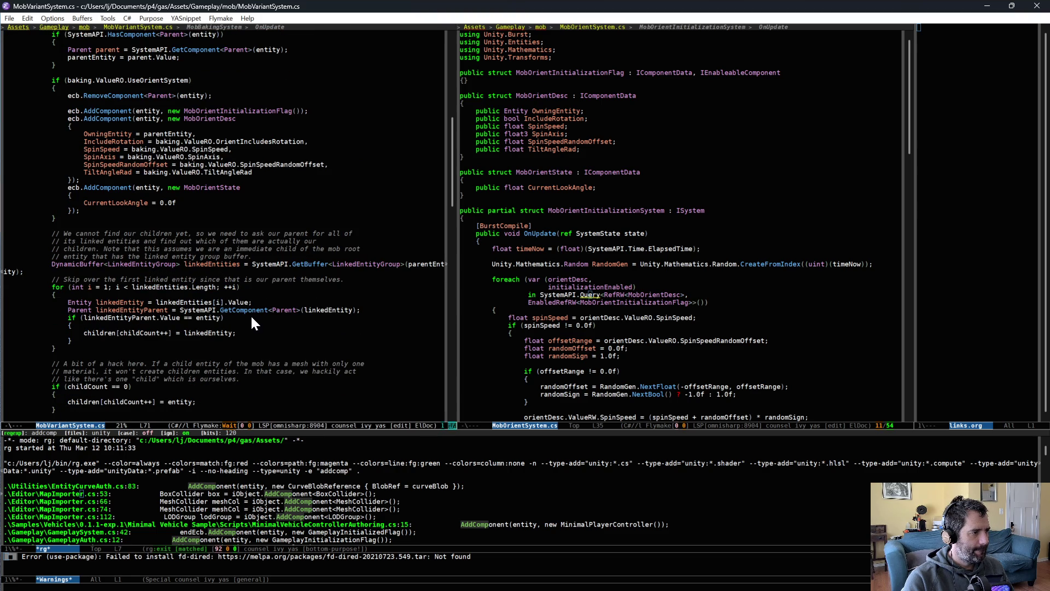
scroll(252, 285, up, 15)
click(700, 225)
key(ctrl+x)
key(b)
key(Return)
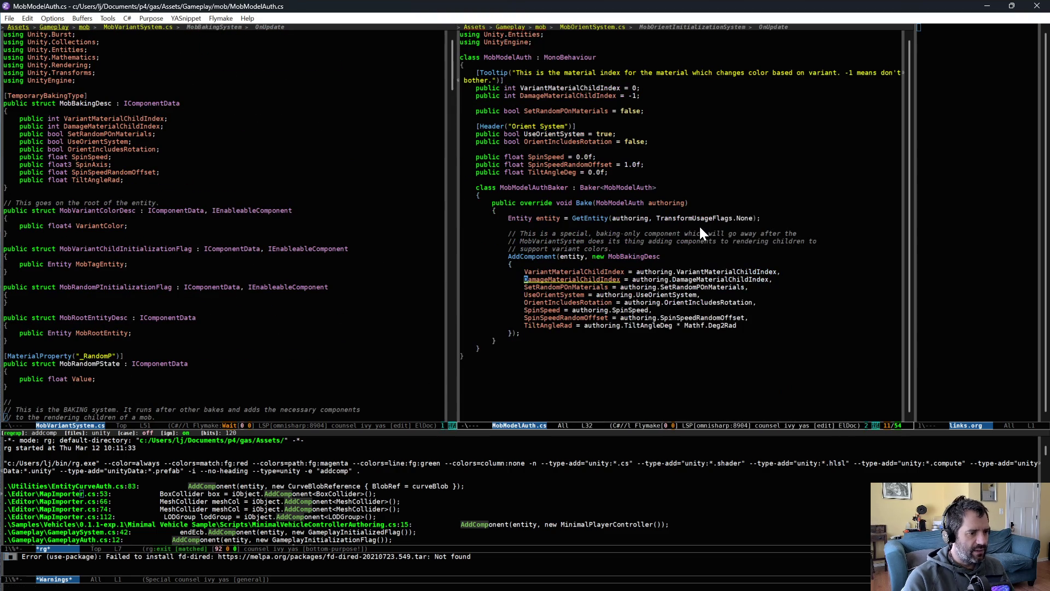
Add a public Vector3 SpinAxis field defaulting to Vector3.up in MobModelAuth.cs.
click(666, 158)
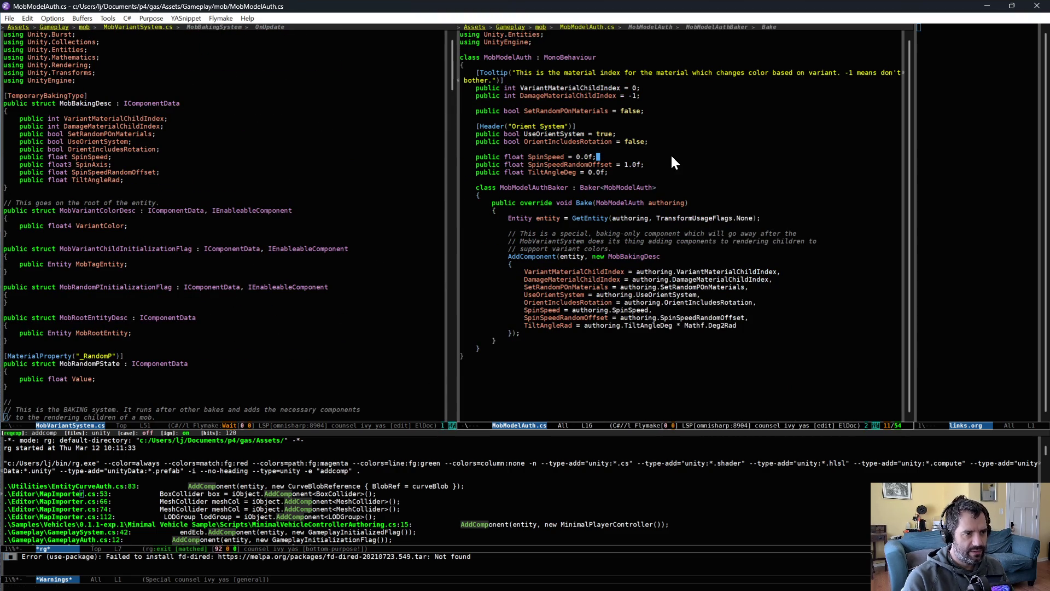
key(Return)
text(public Vector3 SpinAxis)
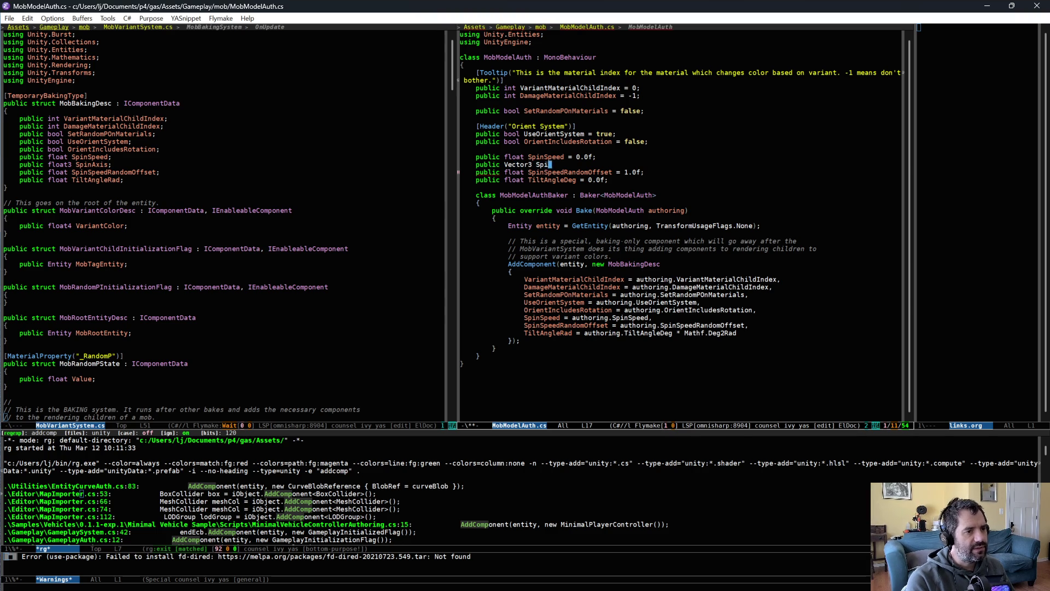
text( = )
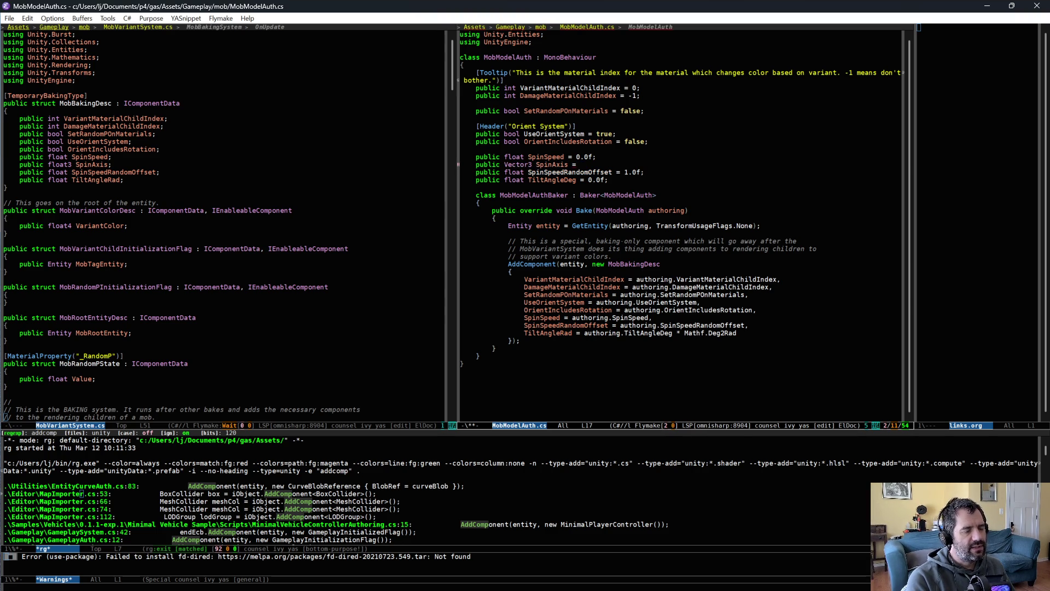
text(Vector3.)
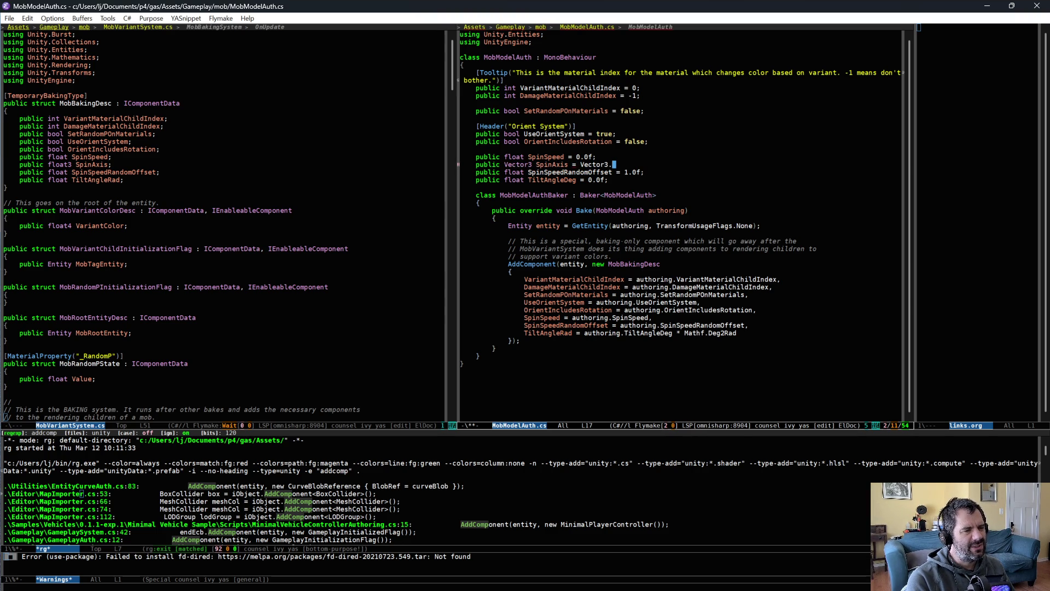
key(alt+i)
key(ctrl+g)
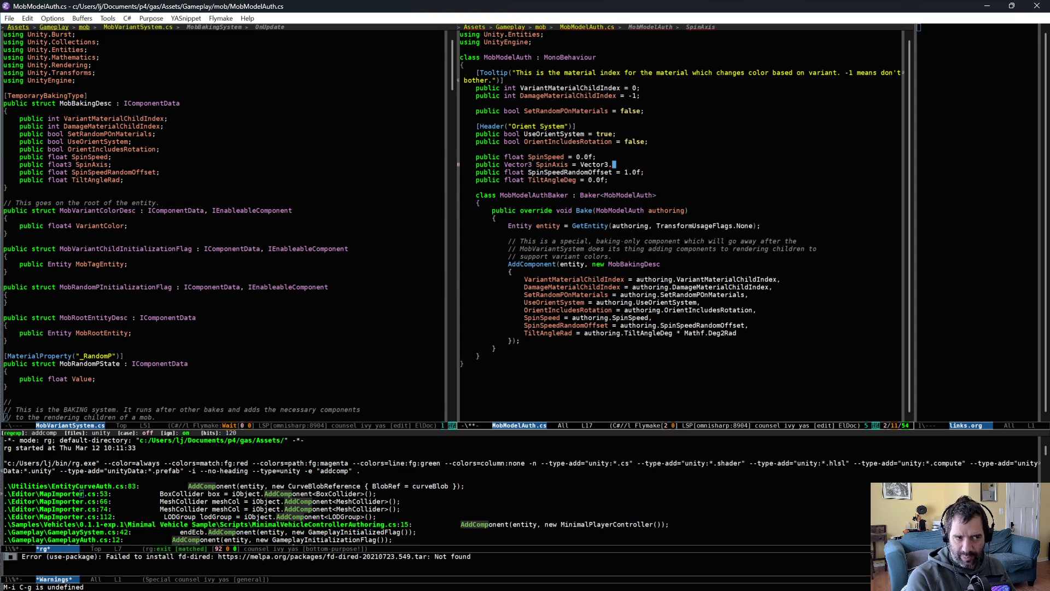
key(ctrl+alt+i)
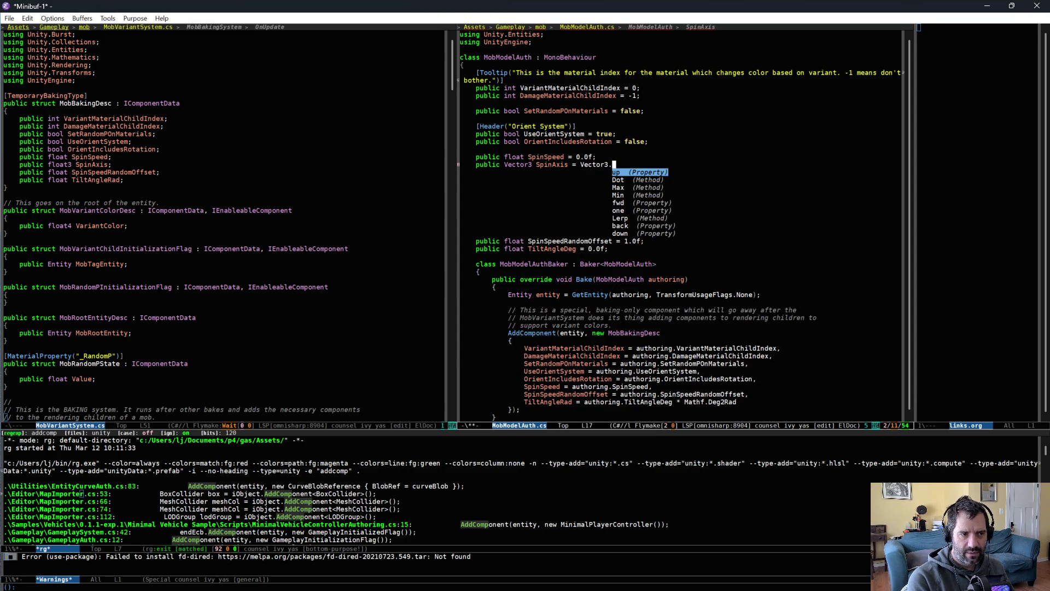
key(Return)
text(;)
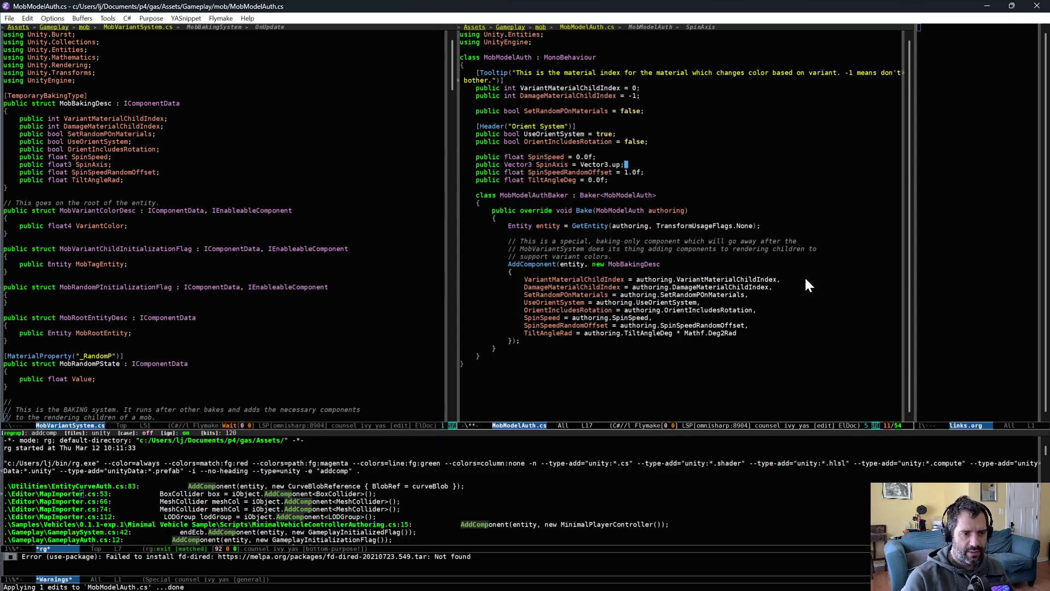
Bake SpinAxis = authoring.SpinAxis in the baker and save MobModelAuth.cs.
click(757, 314)
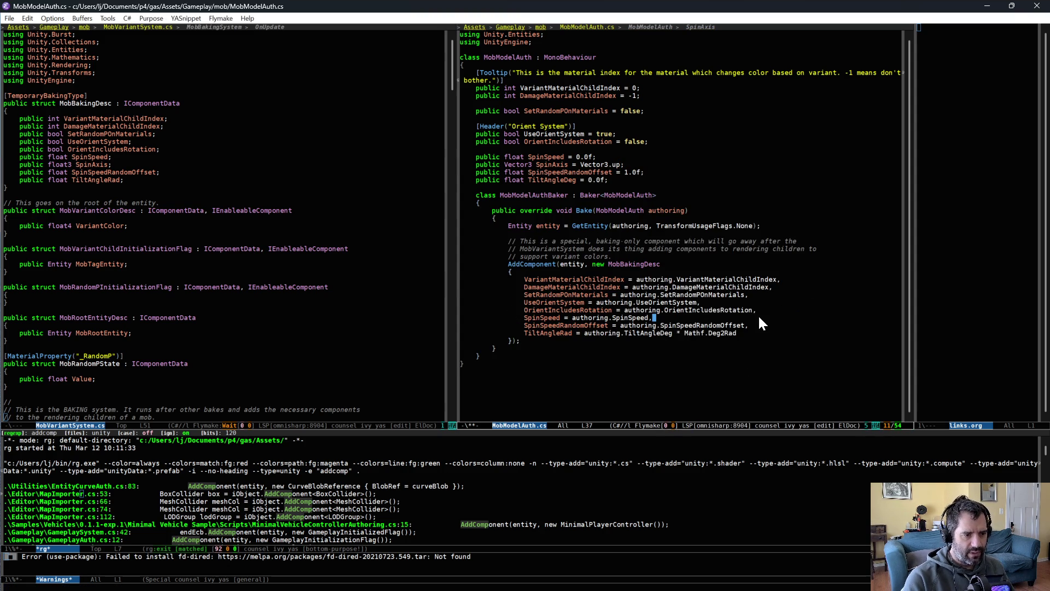
key(Return)
text(SpinAxis = authoring.SpinA)
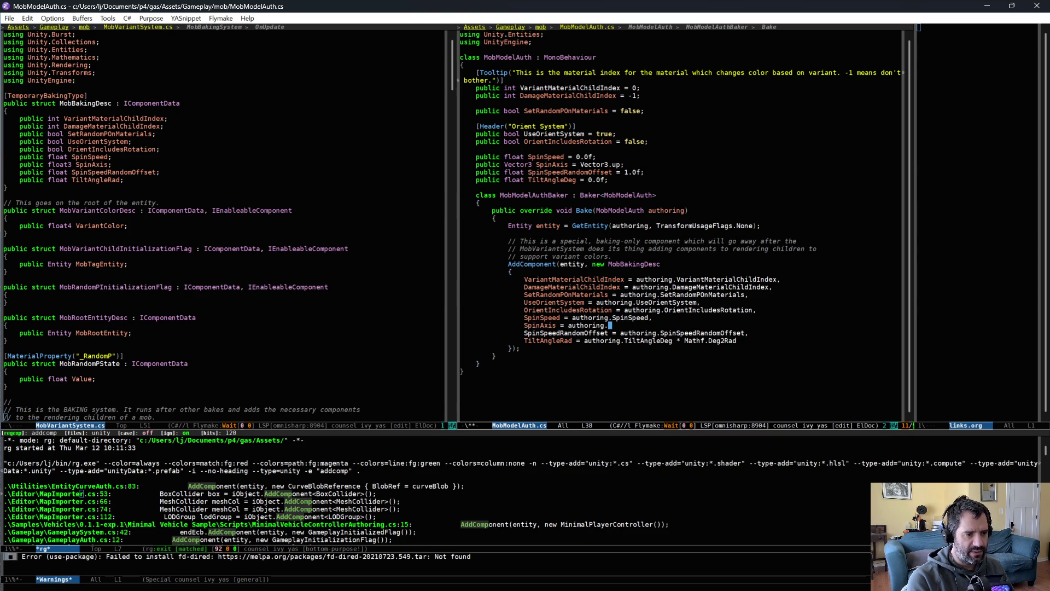
text(xis,)
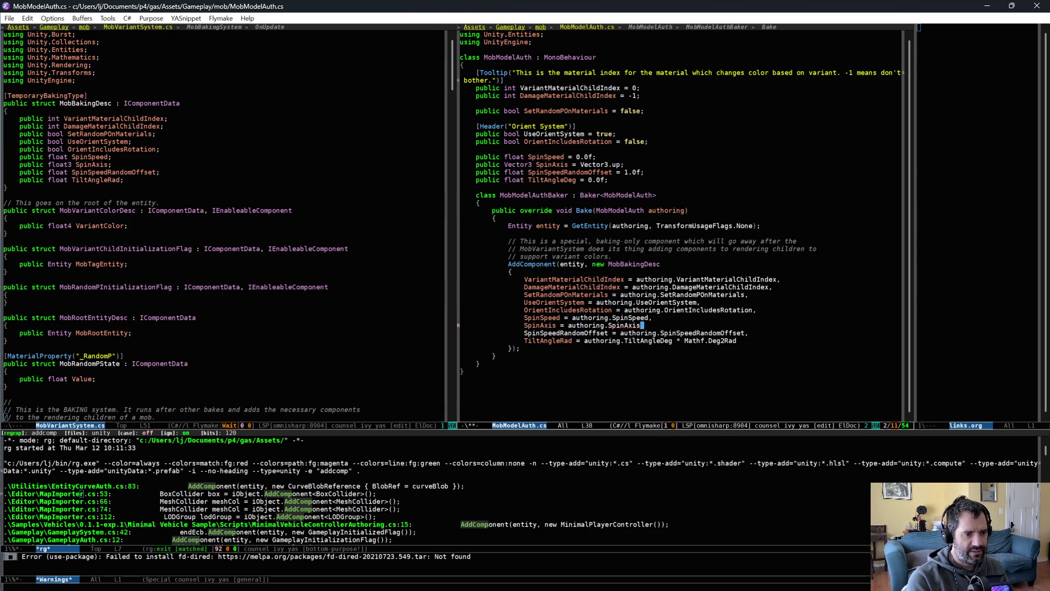
key(ctrl+x)
key(ctrl+s)
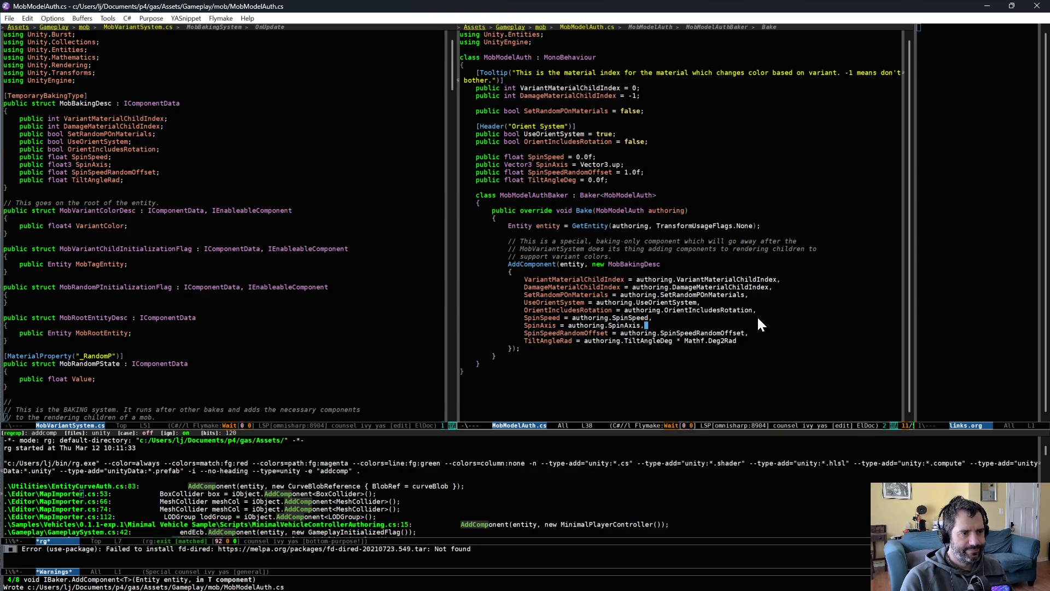
Normalize the baked value to authoring.SpinAxis.normalized, then return to Unity to recompile.
key(Left)
text(.normalize)
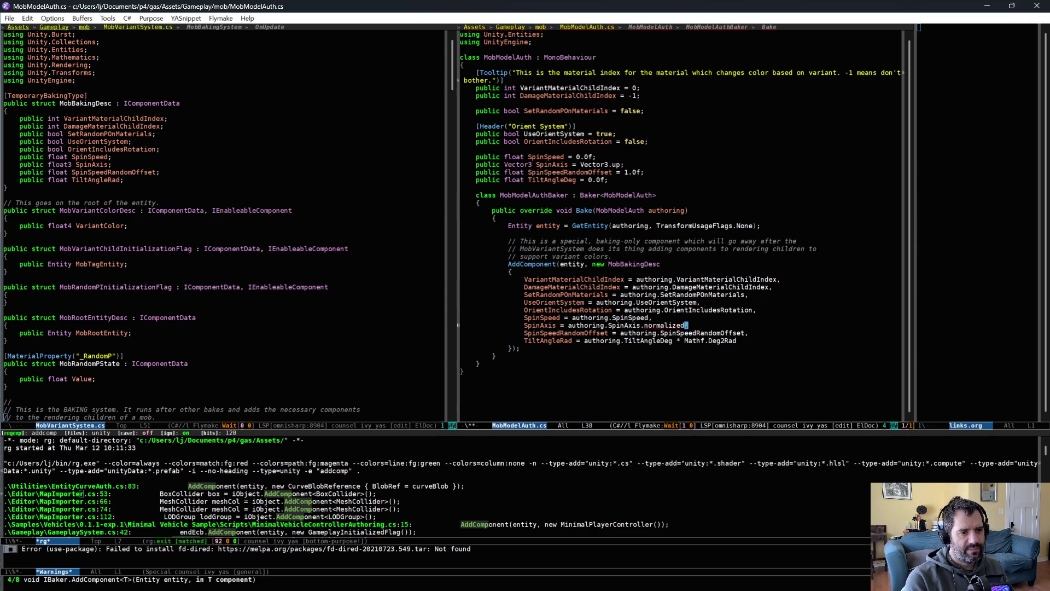
key(ctrl+x)
key(ctrl+e)
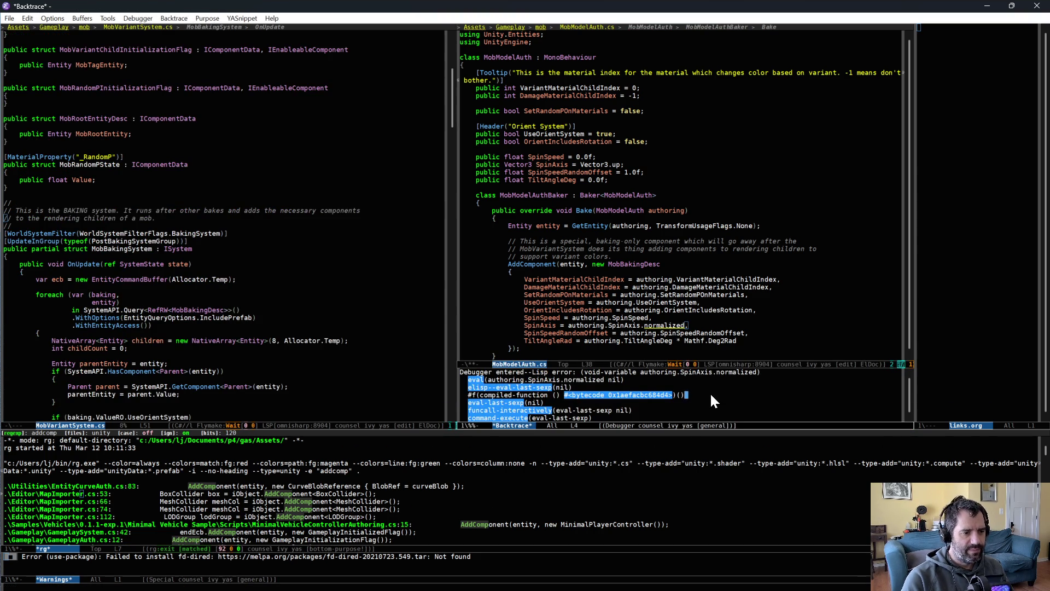
key(q)
click(749, 342)
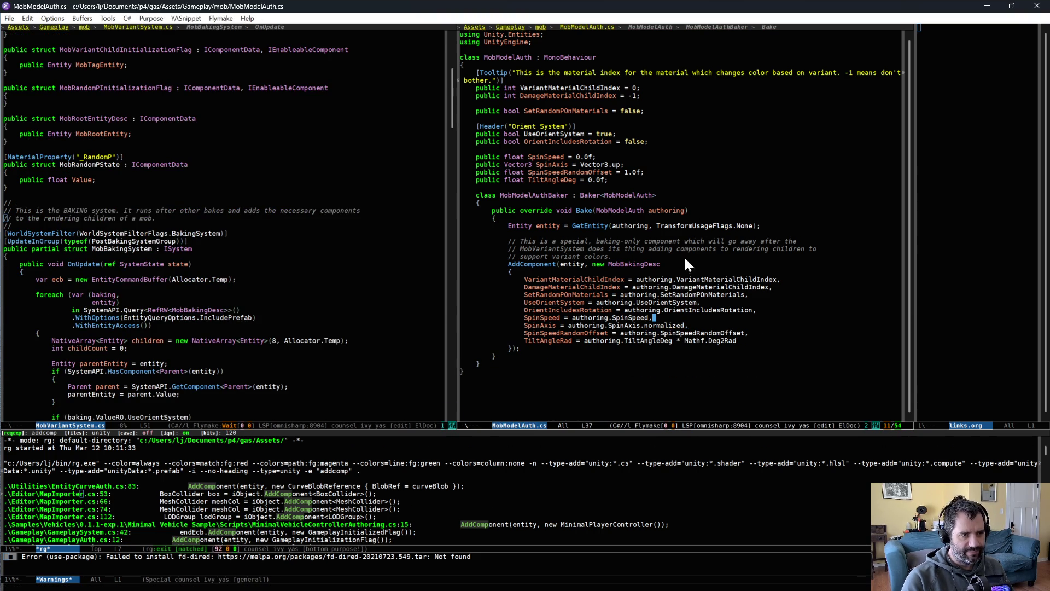
click(654, 325)
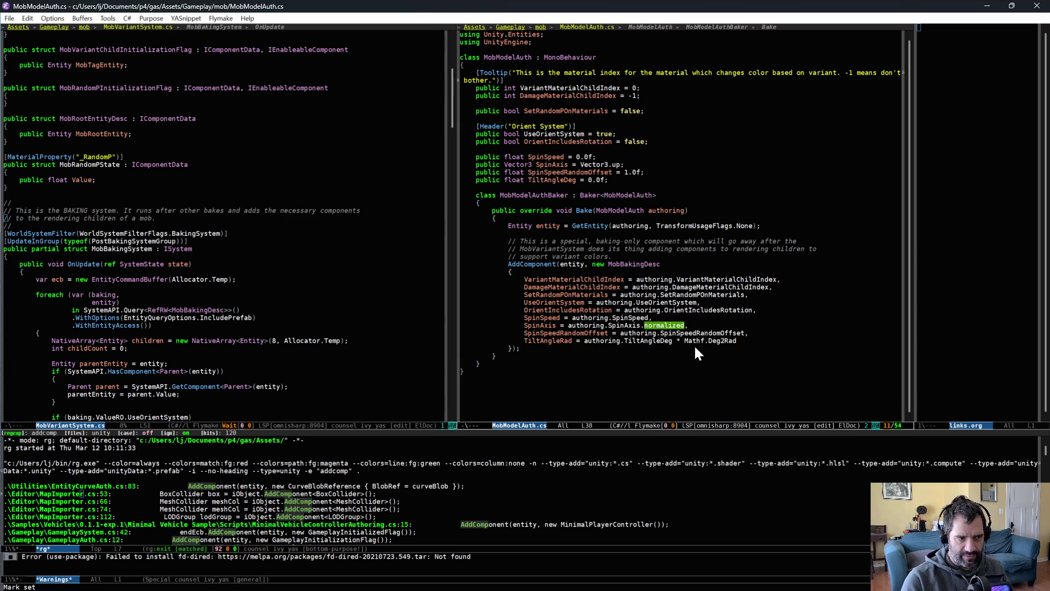
click(831, 377)
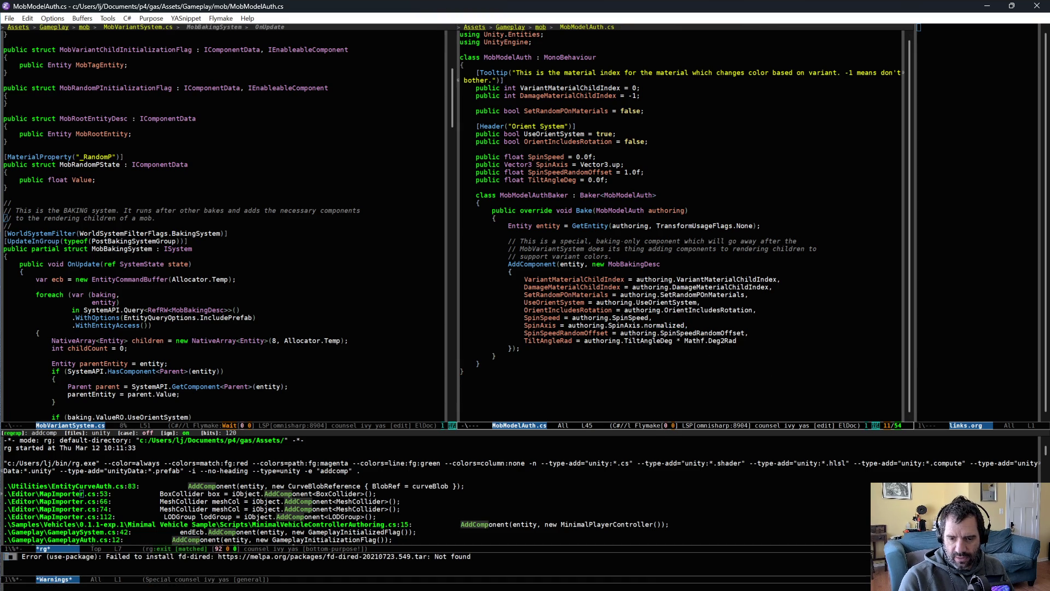
key(alt+Tab)
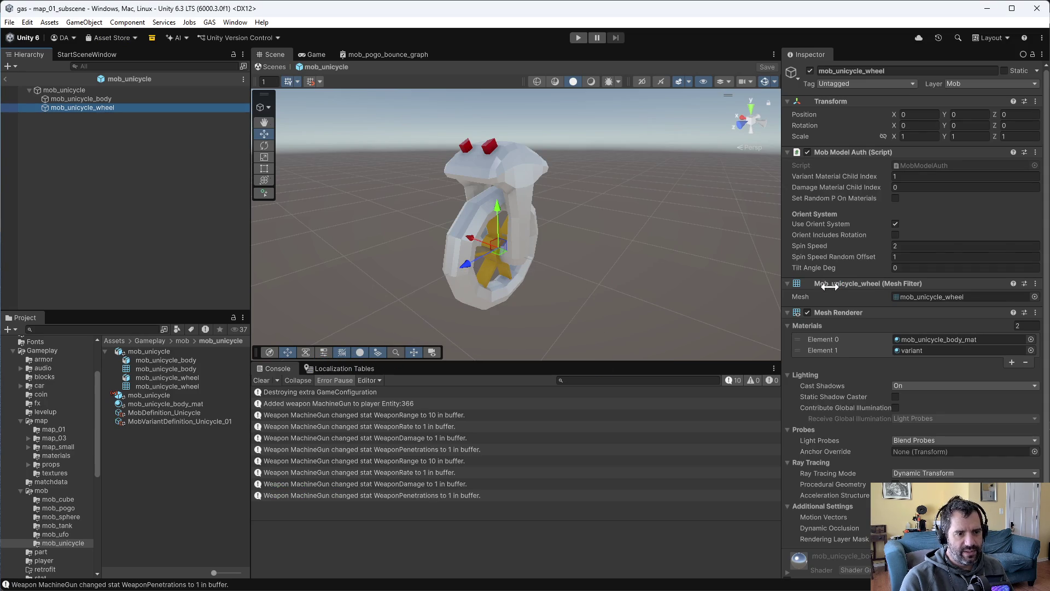
Set the wheel's Spin Axis to (1, 0, 0) and save the unicycle prefab.
click(904, 257)
text(1)
key(Tab)
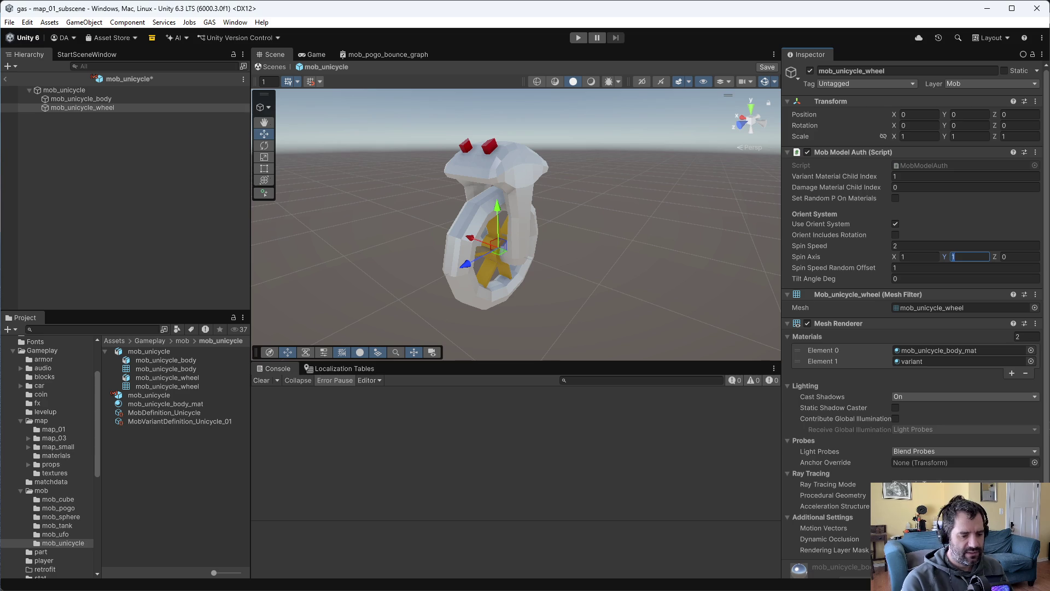
key(ctrl+s)
Playtest map_01, driving toward the unicycle mob, then stop the game.
click(578, 37)
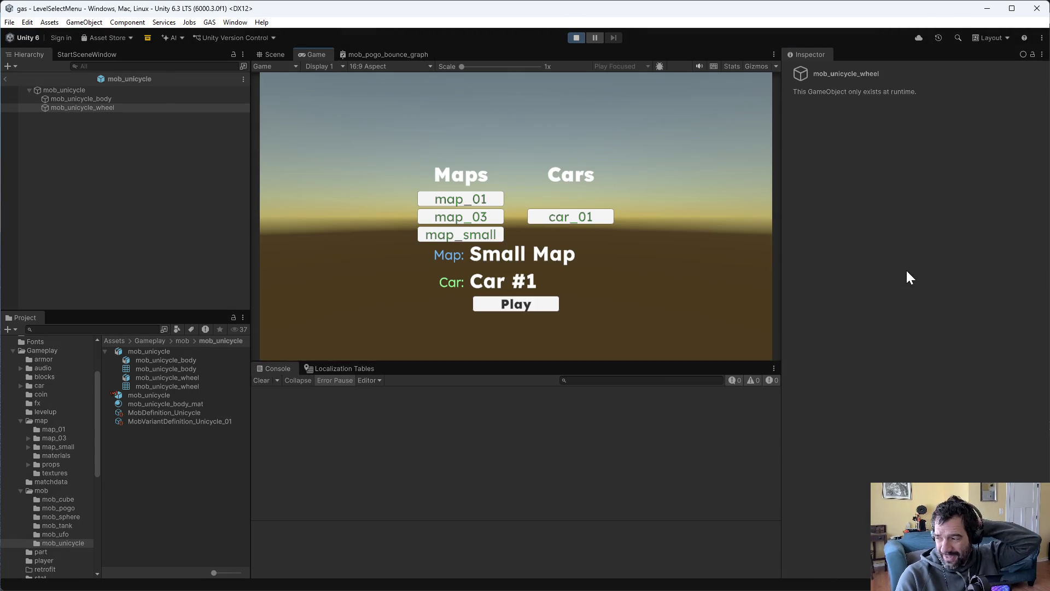
click(461, 198)
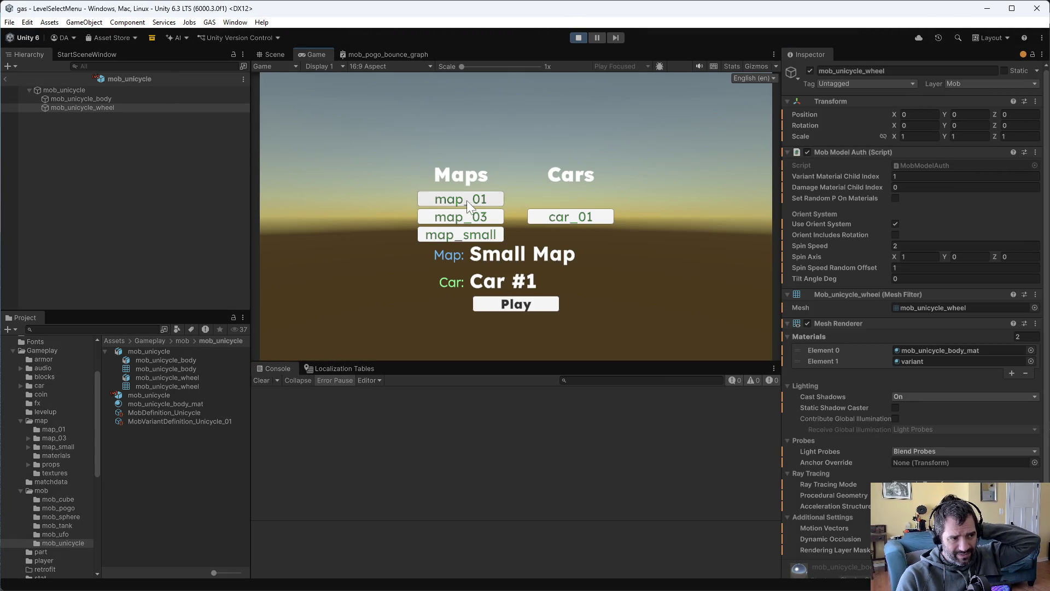
click(550, 304)
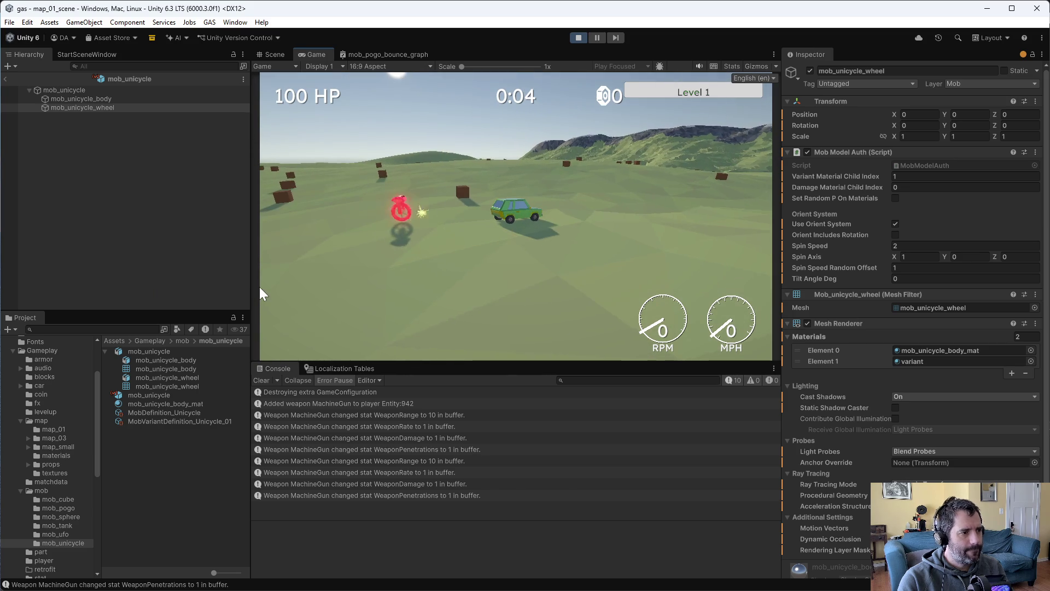
key(w)
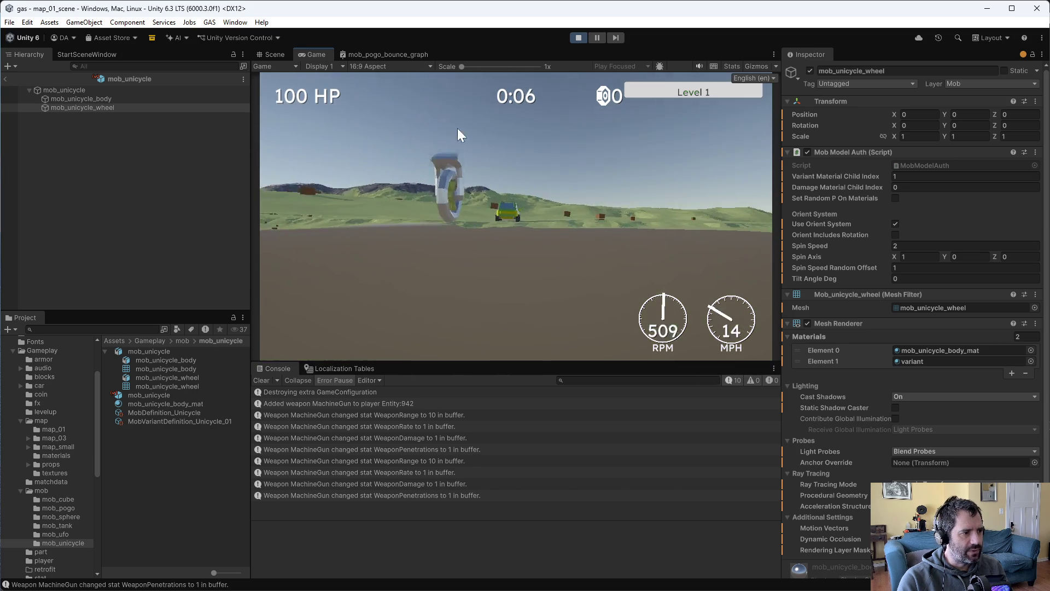
click(580, 38)
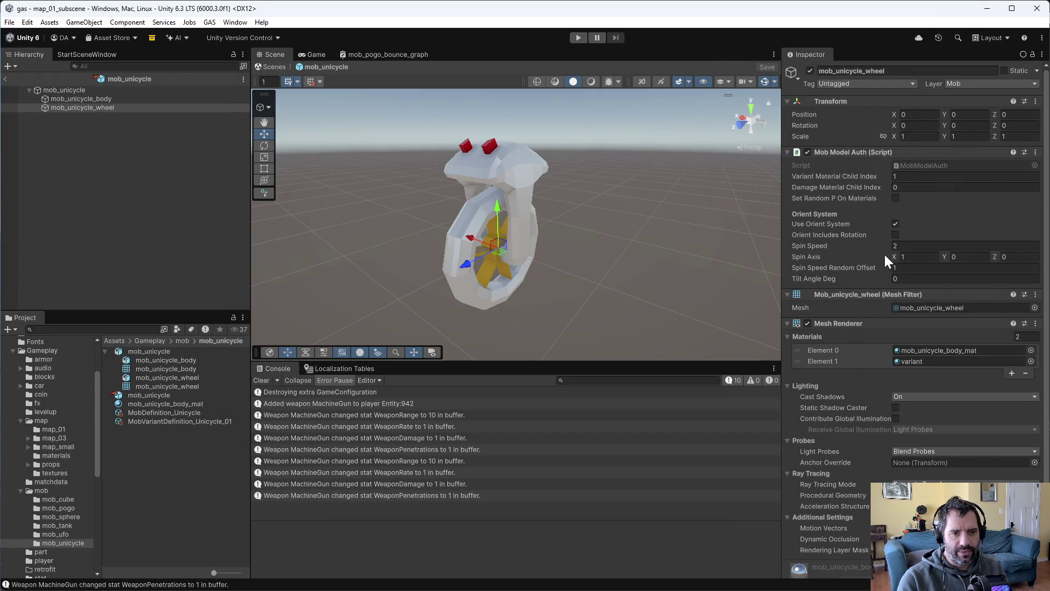
Change Spin Axis X to -1 and Spin Speed to 5, saving the prefab.
text(-)
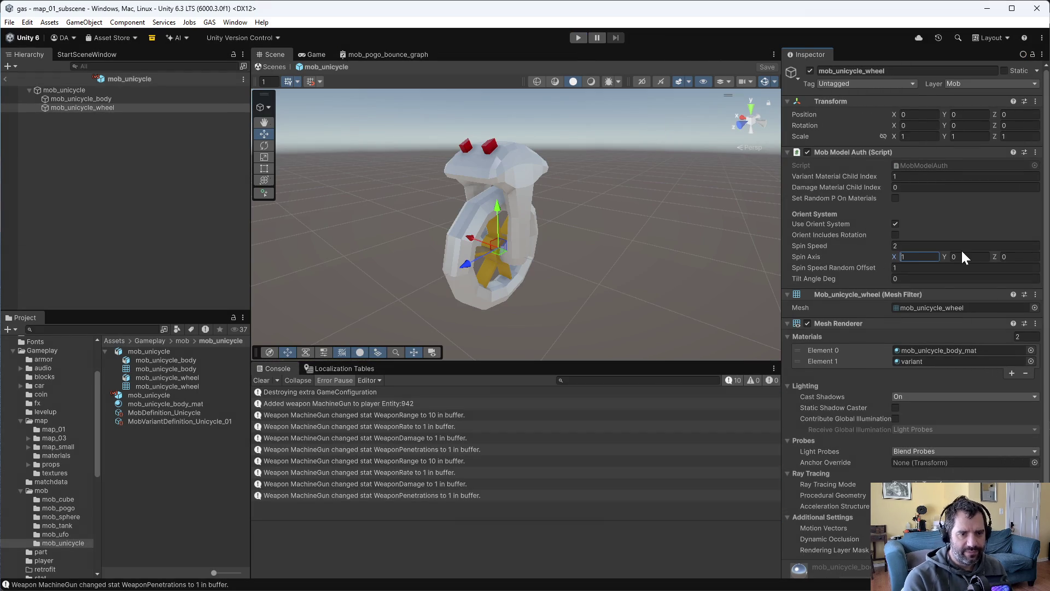
key(ctrl+s)
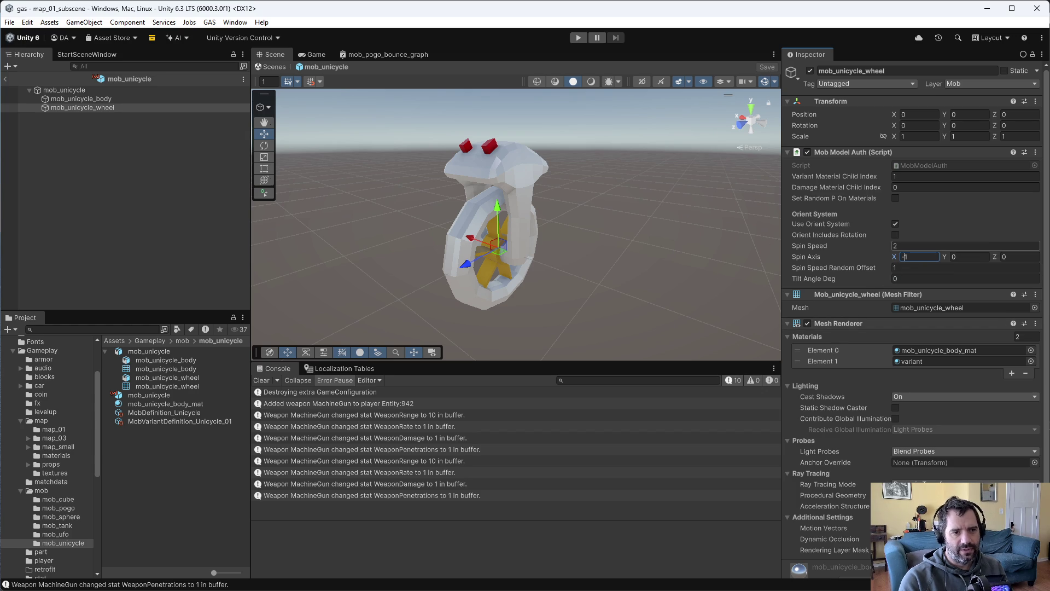
key(shift+Tab)
text(5)
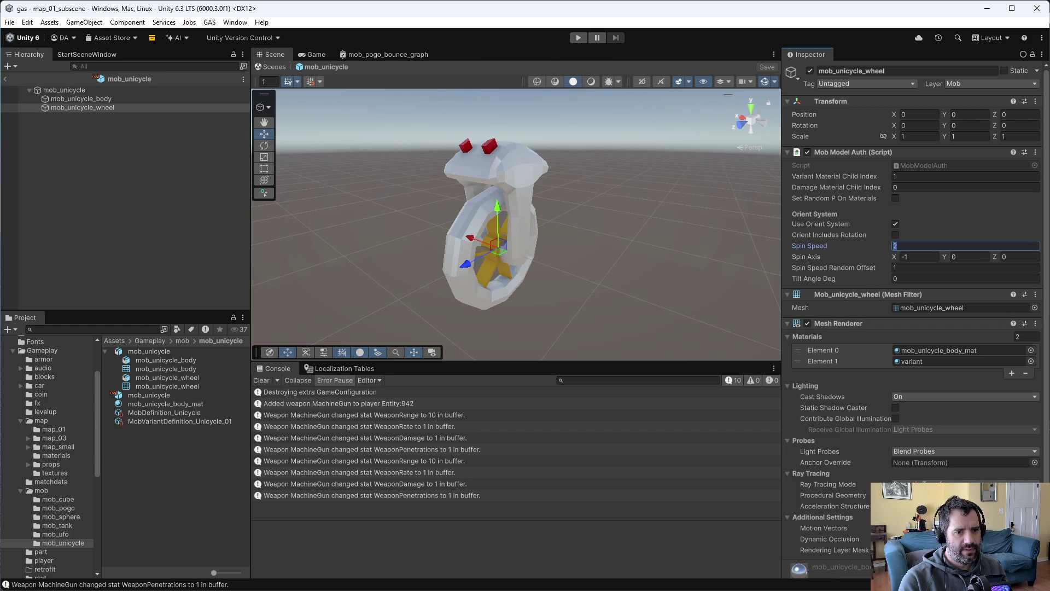
Playtest map_01 again, driving toward the unicycle mob, then stop.
key(ctrl+p)
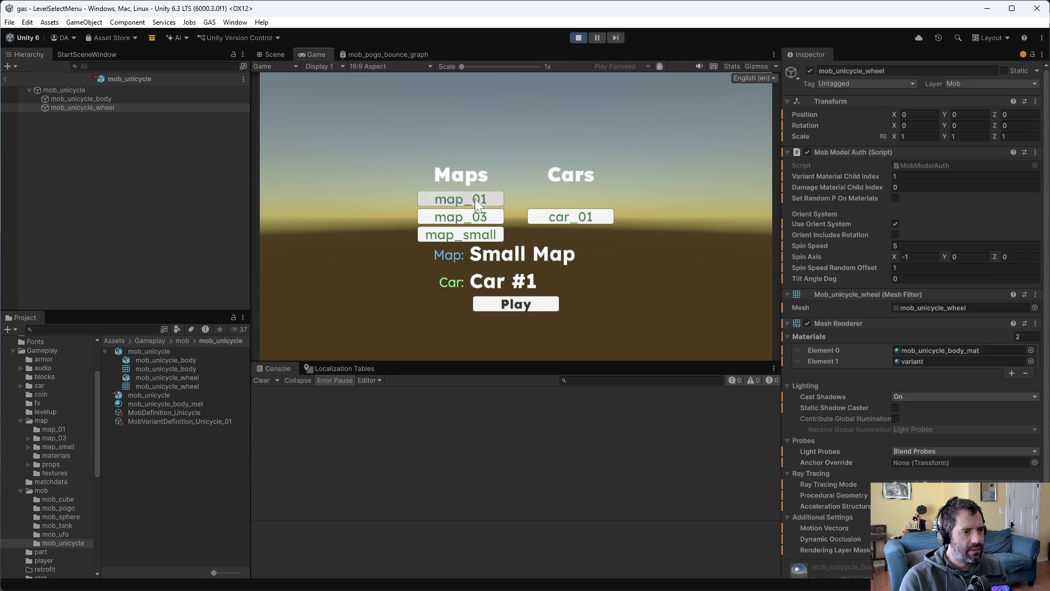
click(528, 304)
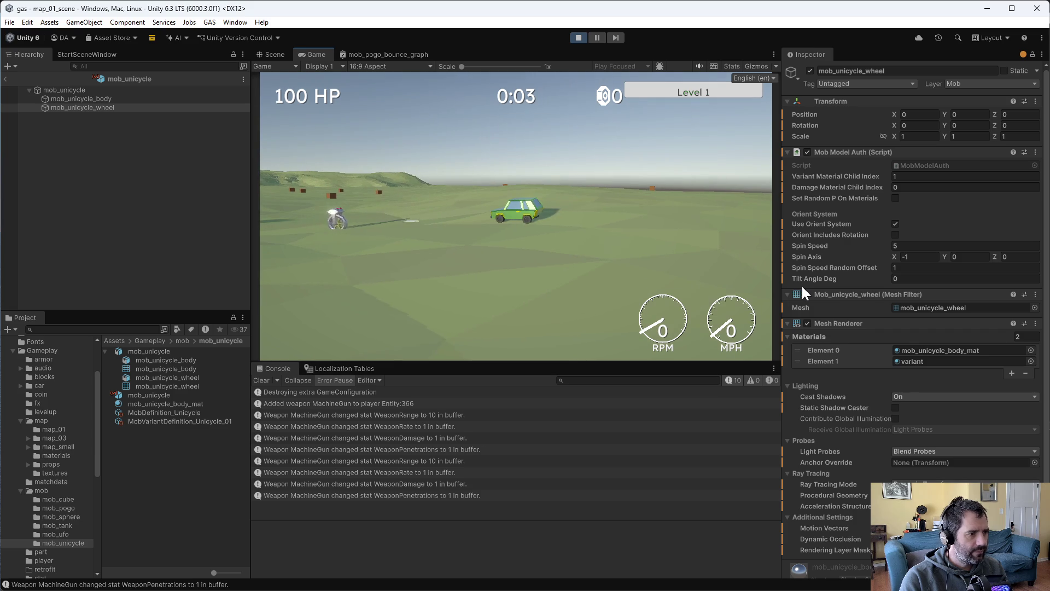
key(w)
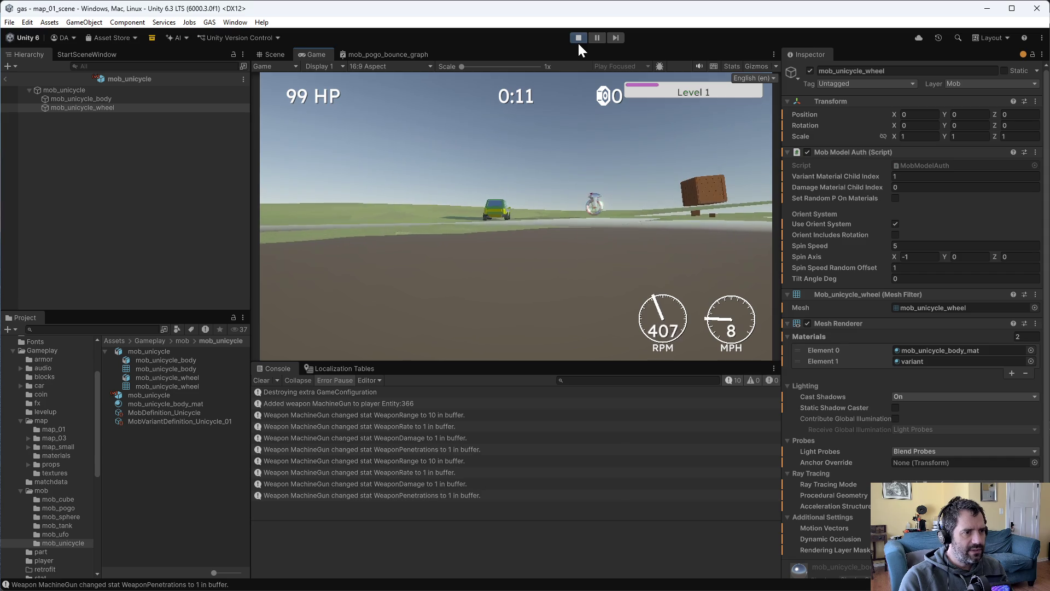
click(578, 39)
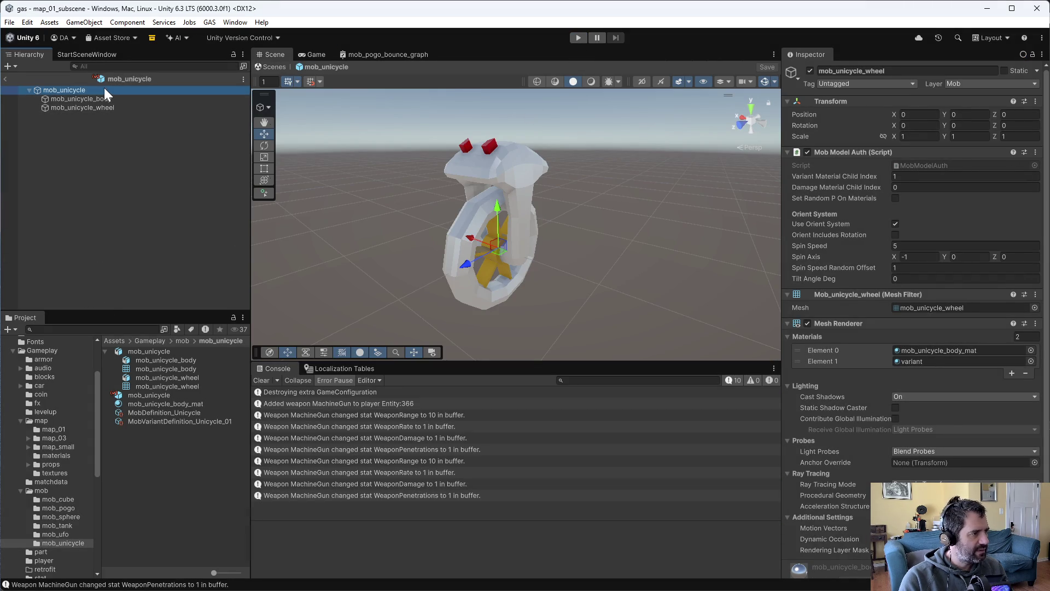
Open map_01_scene from the map_01 folder in the Project window.
mouse_move(625, 279)
mouse_down()
mouse_move(591, 200)
mouse_move(491, 167)
mouse_move(235, 192)
mouse_move(492, 169)
mouse_move(522, 291)
mouse_up()
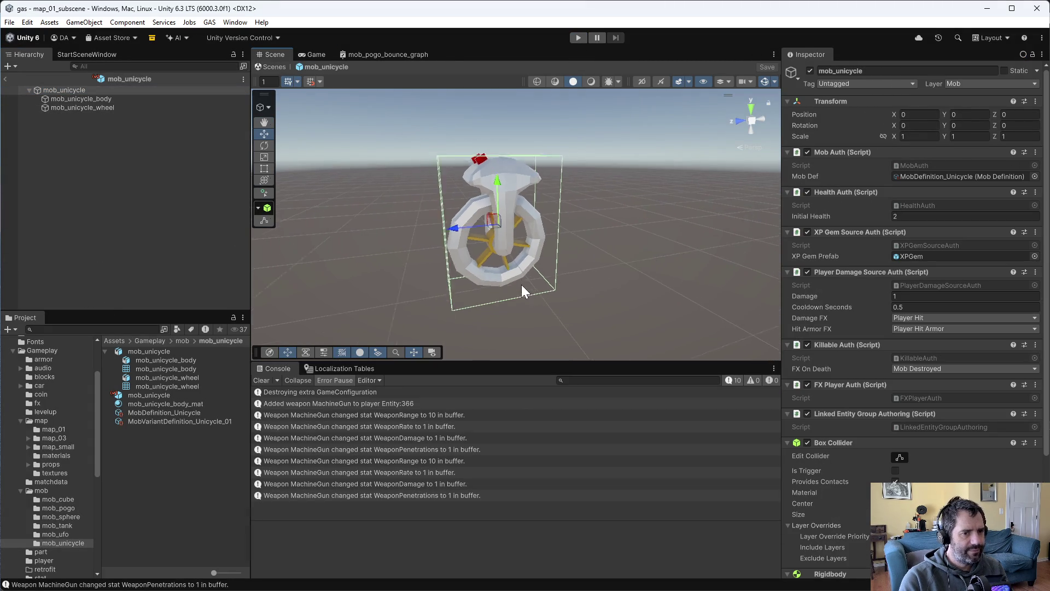
mouse_move(600, 306)
mouse_down()
mouse_move(670, 309)
mouse_move(537, 270)
mouse_move(690, 273)
mouse_move(651, 204)
mouse_move(688, 278)
mouse_up()
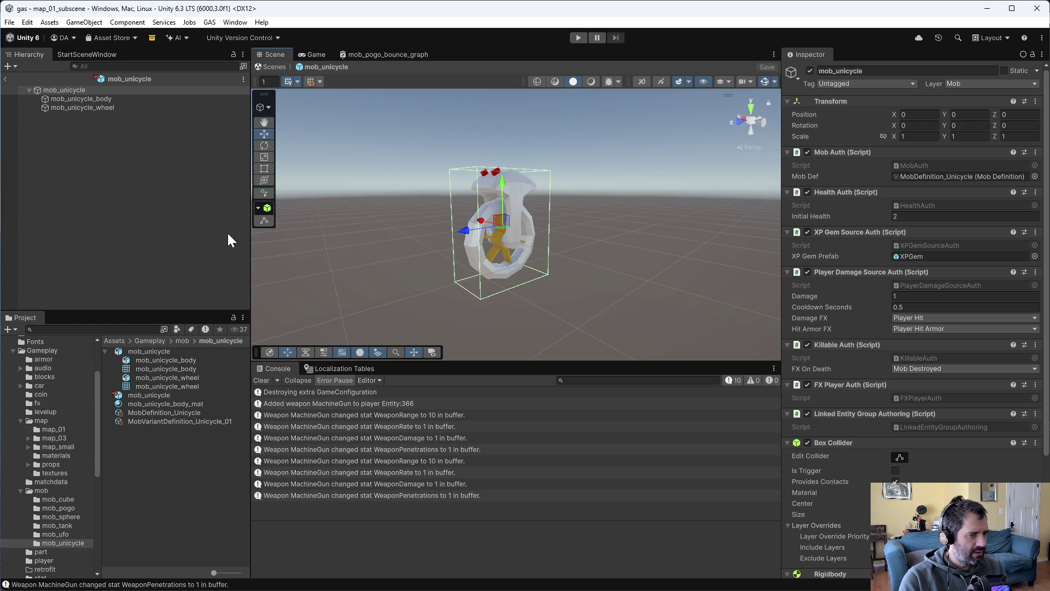
click(52, 430)
double_click(153, 368)
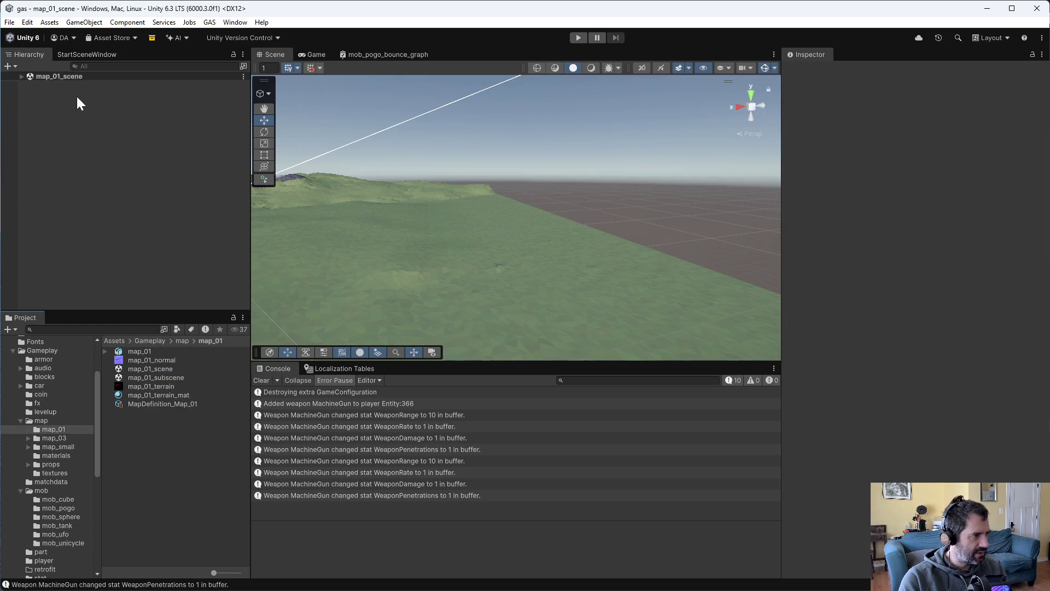
click(26, 77)
click(21, 76)
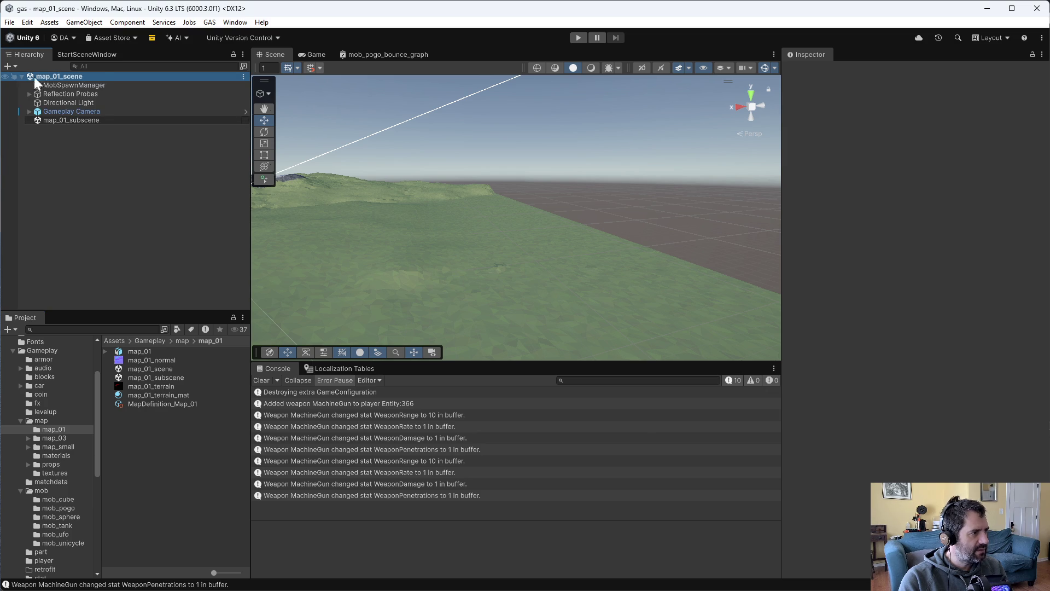
Move the UFO schedule to the top of MobSpawnManager's Schedules and start the game.
click(107, 86)
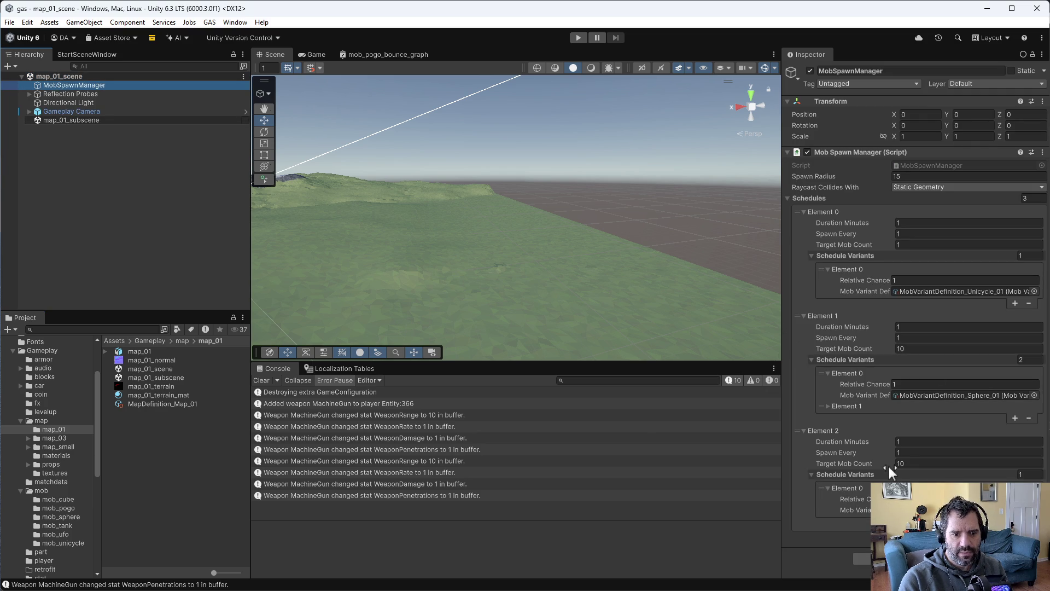
drag(799, 429, 789, 221)
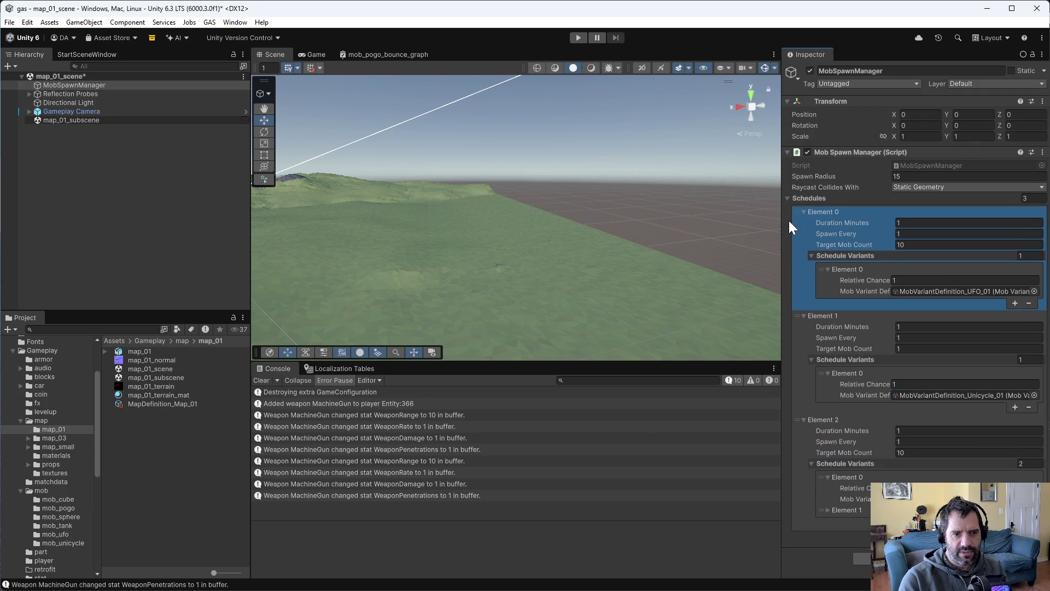
click(579, 37)
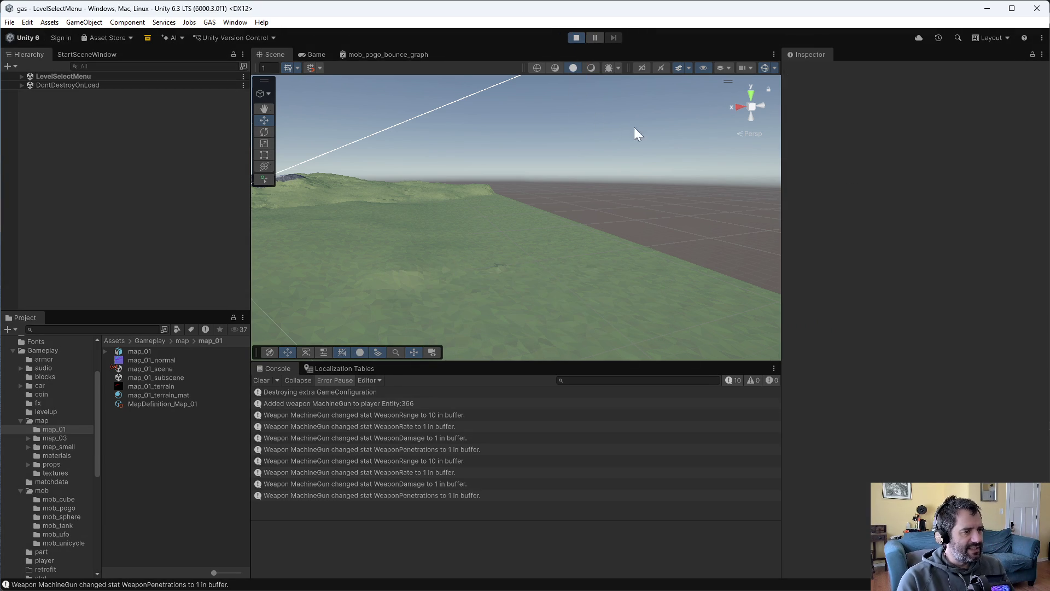
Launch map_01, drive the car among the swarming UFOs, then stop playing.
click(515, 302)
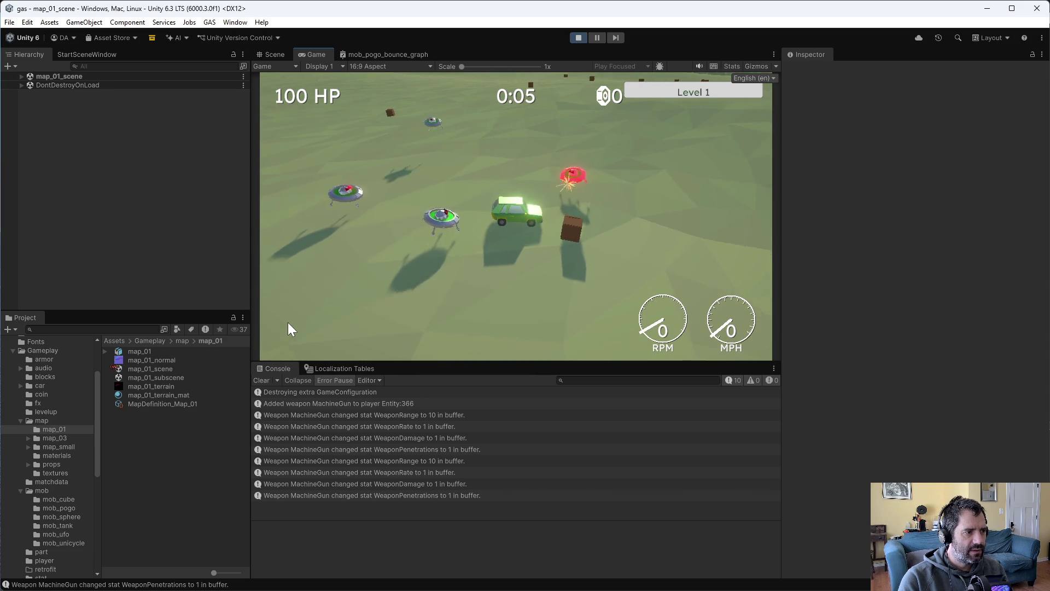
key(w)
key(a)
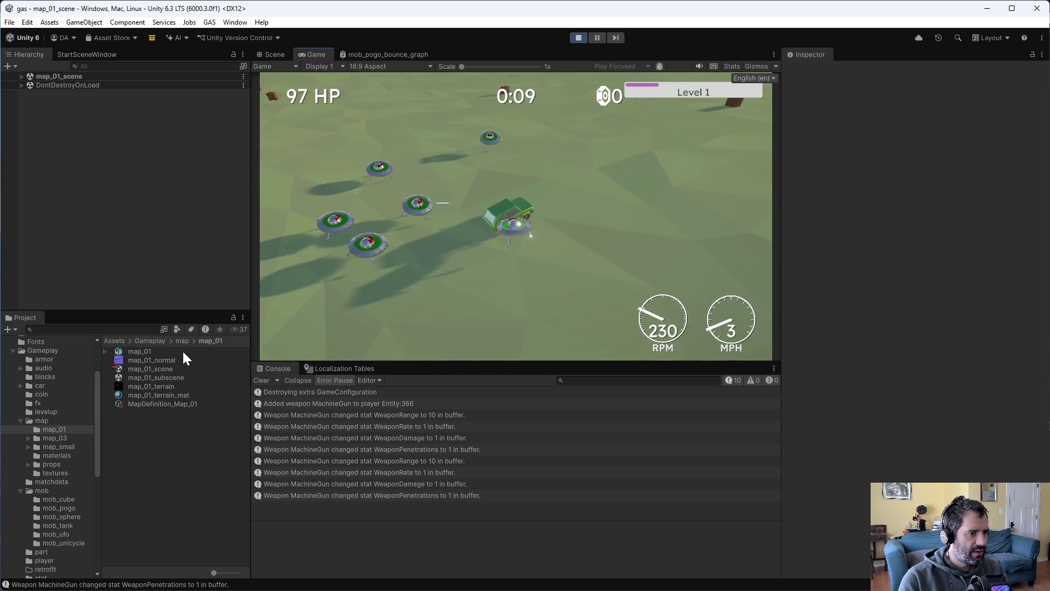
key(w)
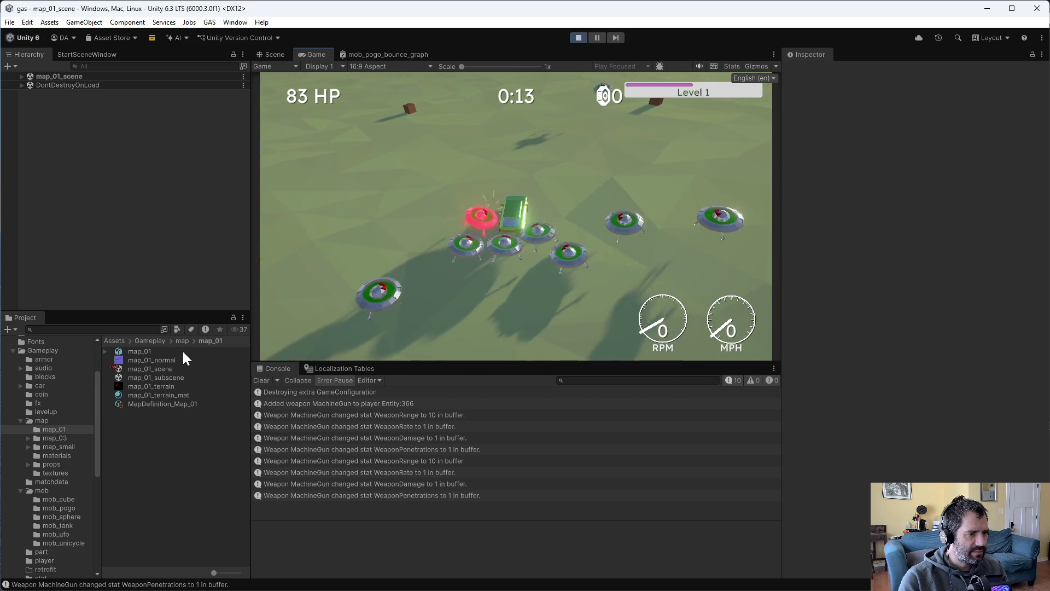
key(w)
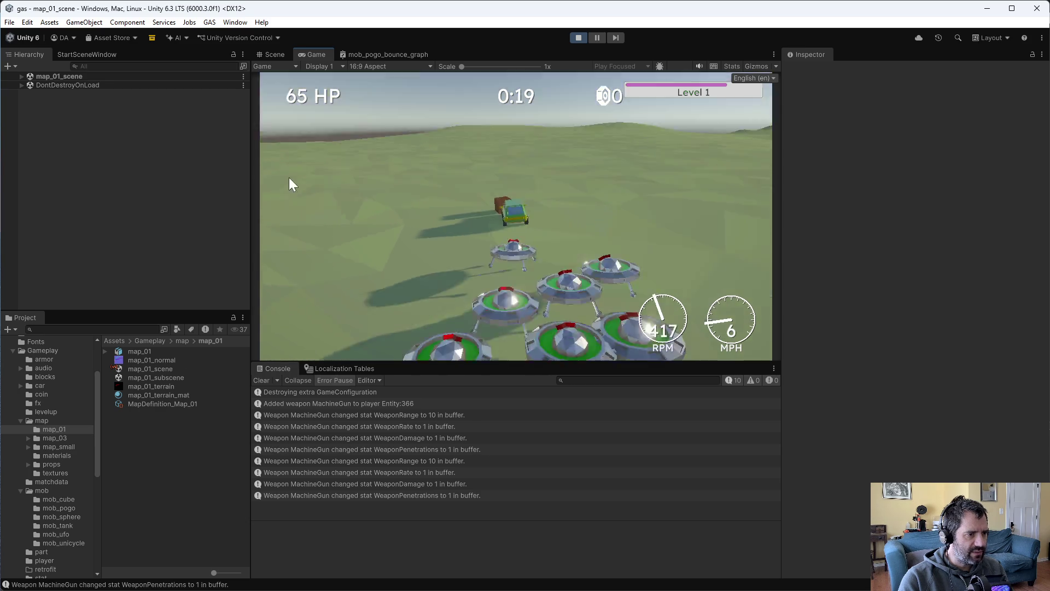
click(580, 36)
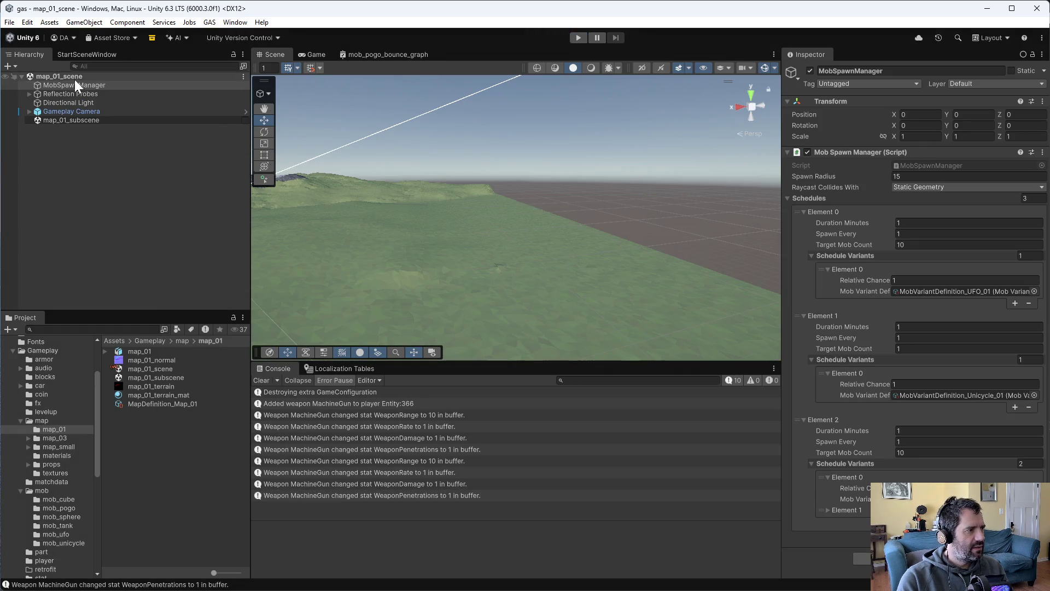
Restore the Unicycle schedule to first, playtest map_01 past the Level 2 level-up, then stop.
drag(799, 318, 811, 223)
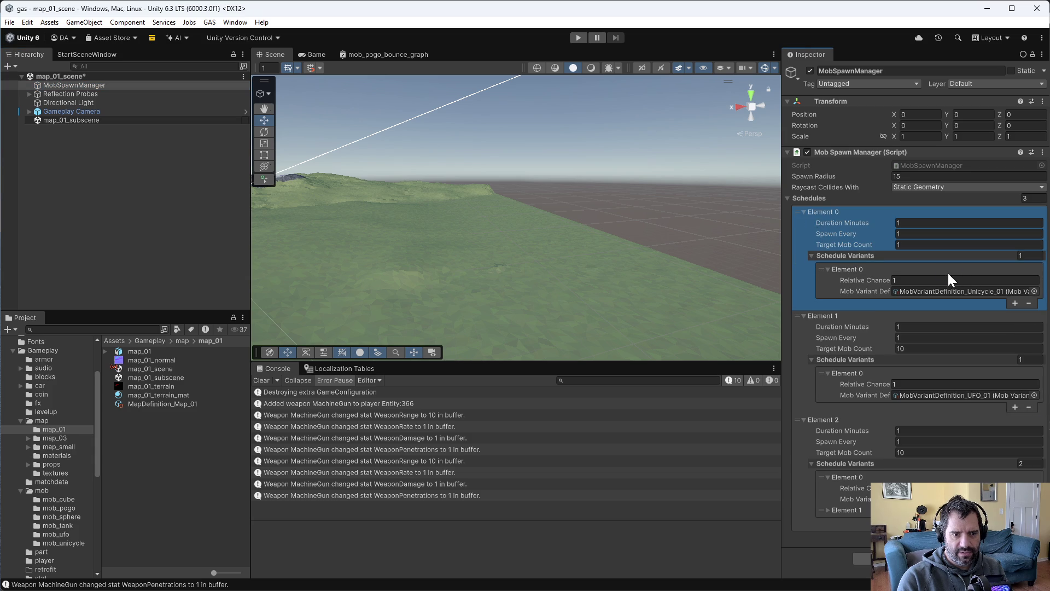
click(578, 37)
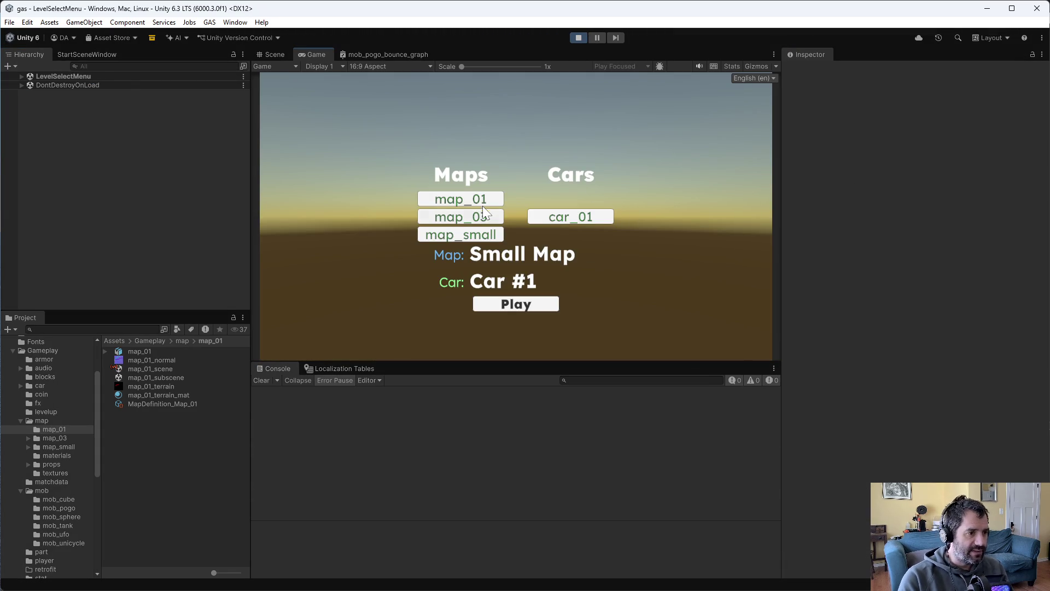
click(482, 204)
click(509, 304)
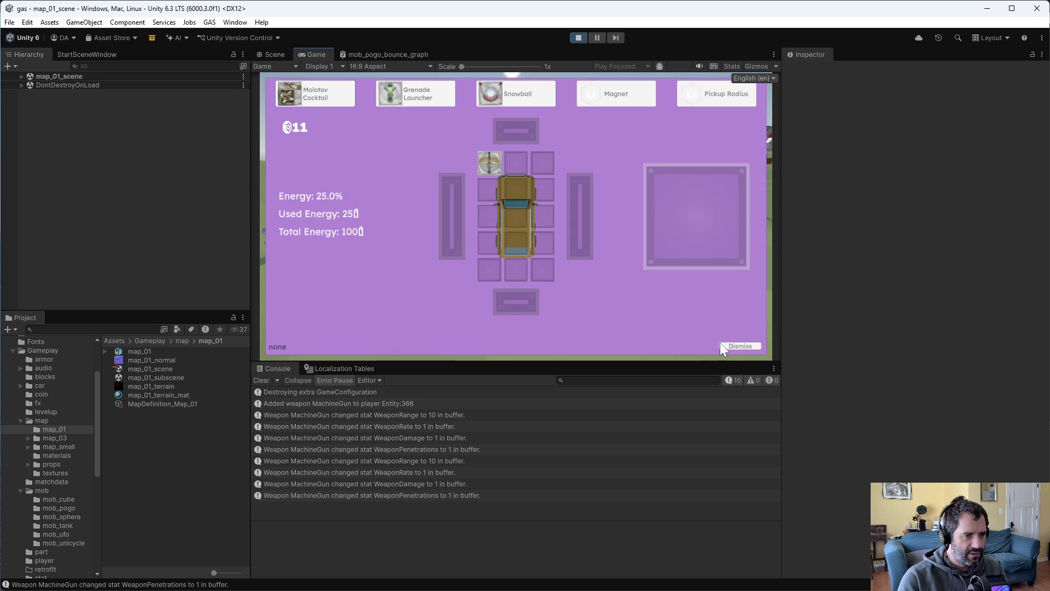
click(731, 347)
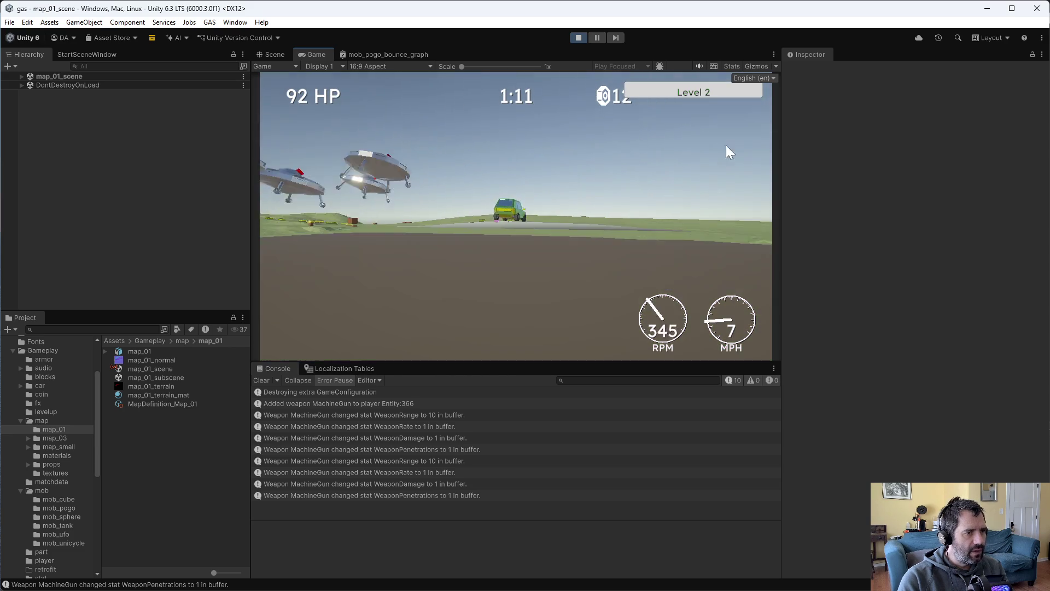
click(578, 37)
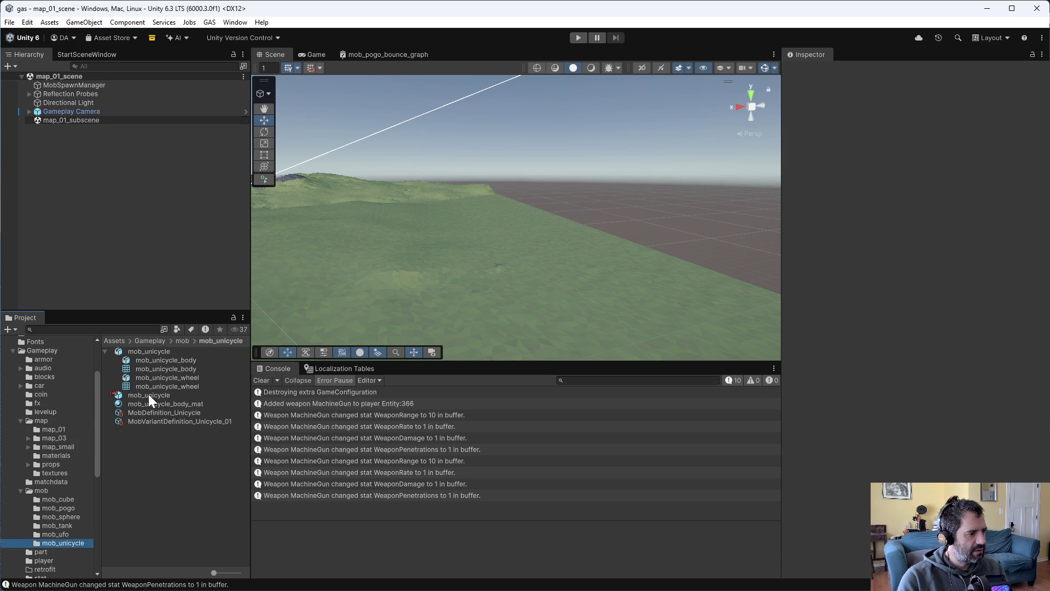
Open the mob_unicycle prefab, select mob_unicycle_wheel, and save its spin settings.
double_click(148, 394)
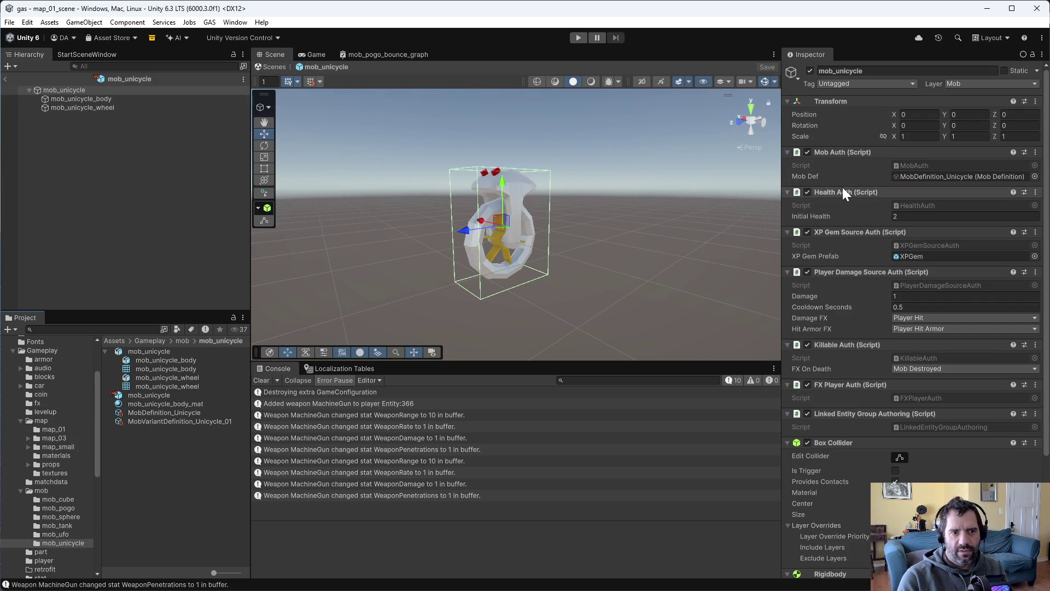
click(127, 108)
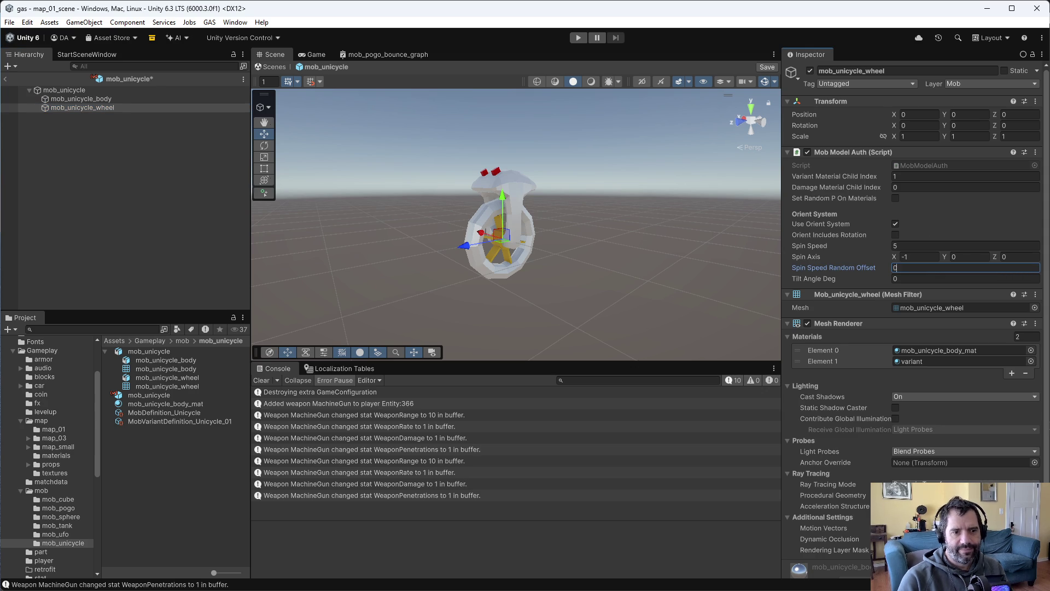
key(ctrl+s)
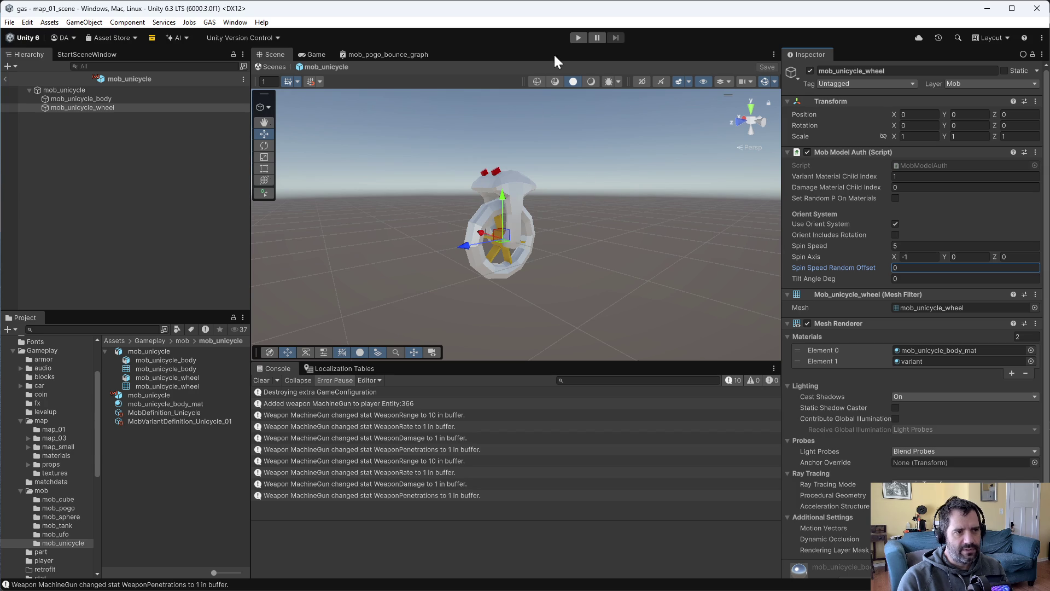
Playtest the spinning unicycle wheel on map_01, then stop the game.
click(579, 37)
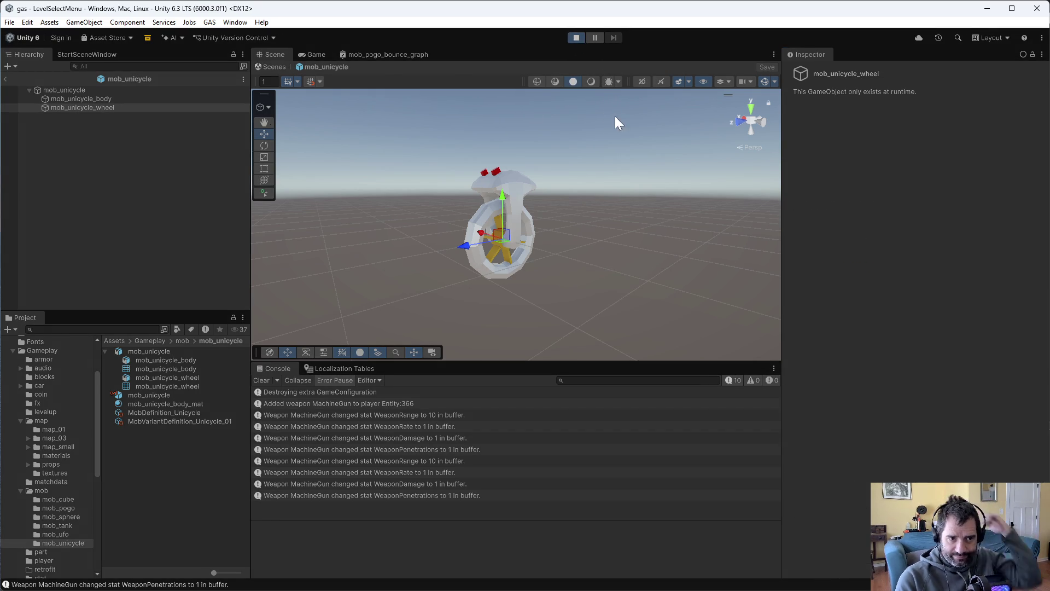
click(517, 306)
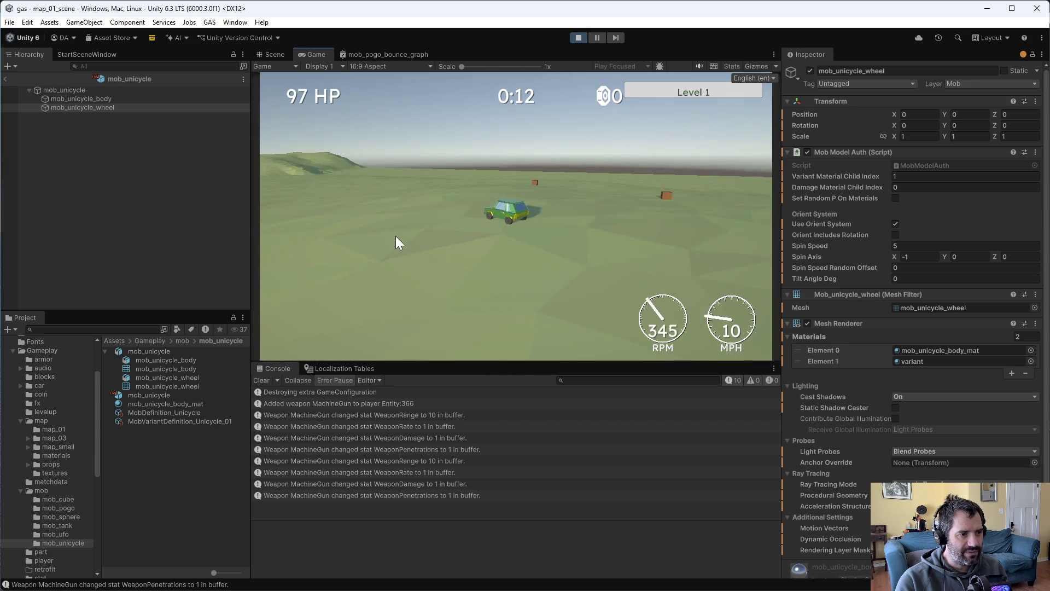
click(580, 37)
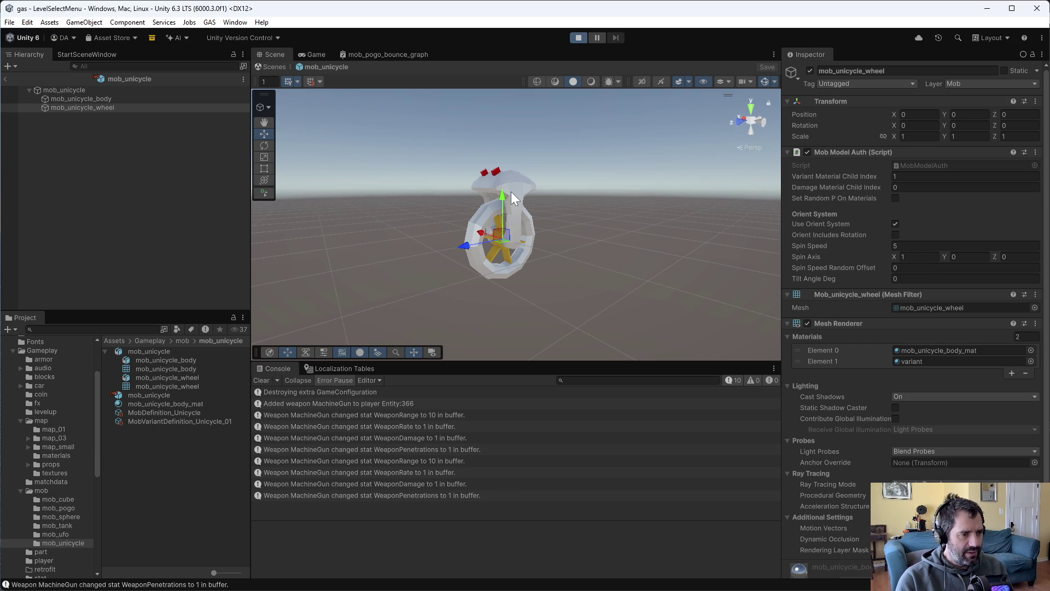
Race on map_01 until a unicycle mob with the reversed spinning wheel appears, then stop play.
click(516, 304)
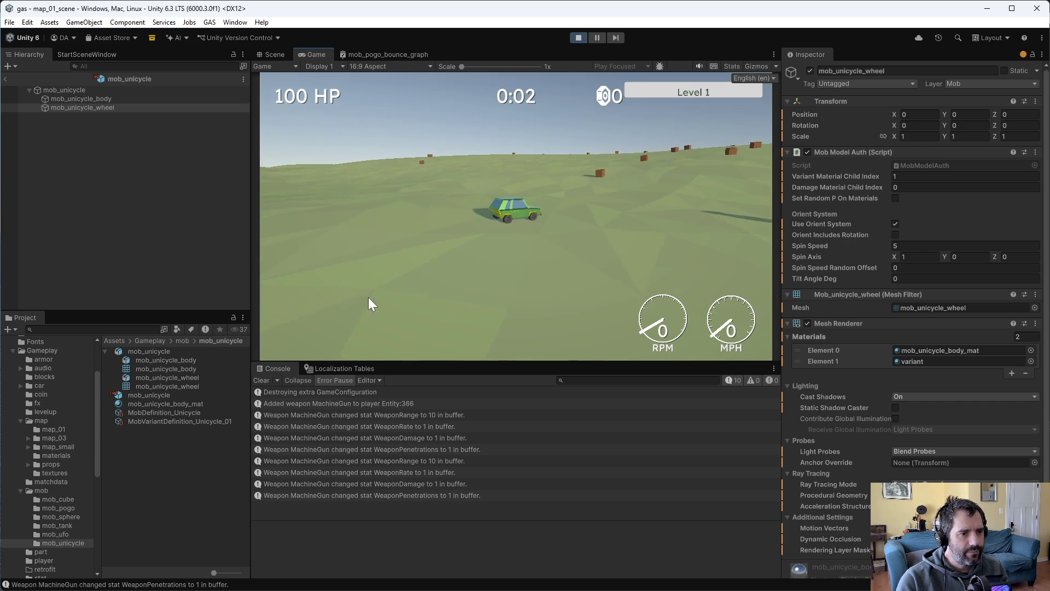
key(w)
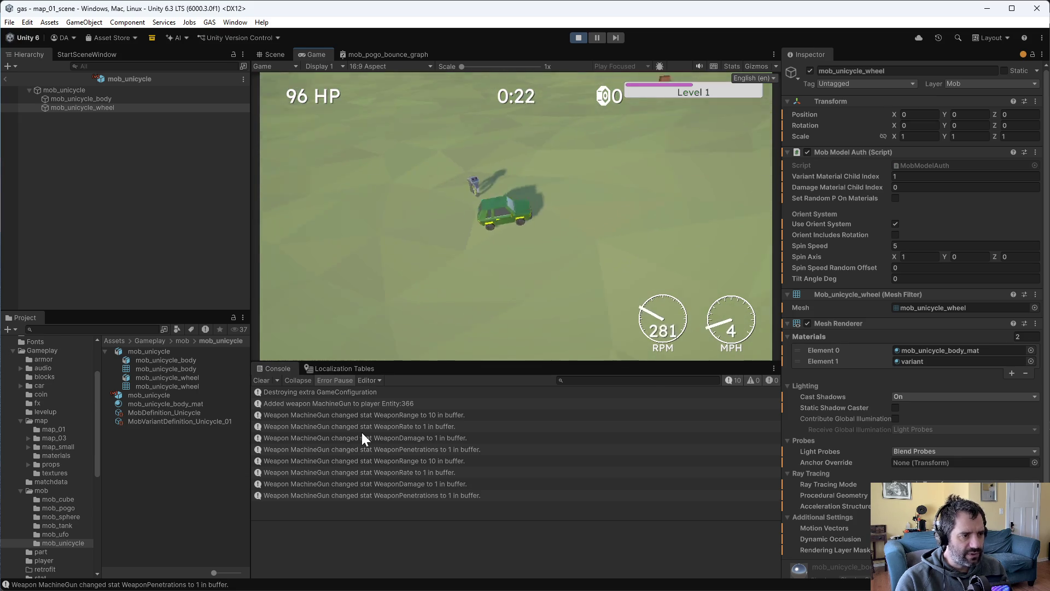
click(581, 37)
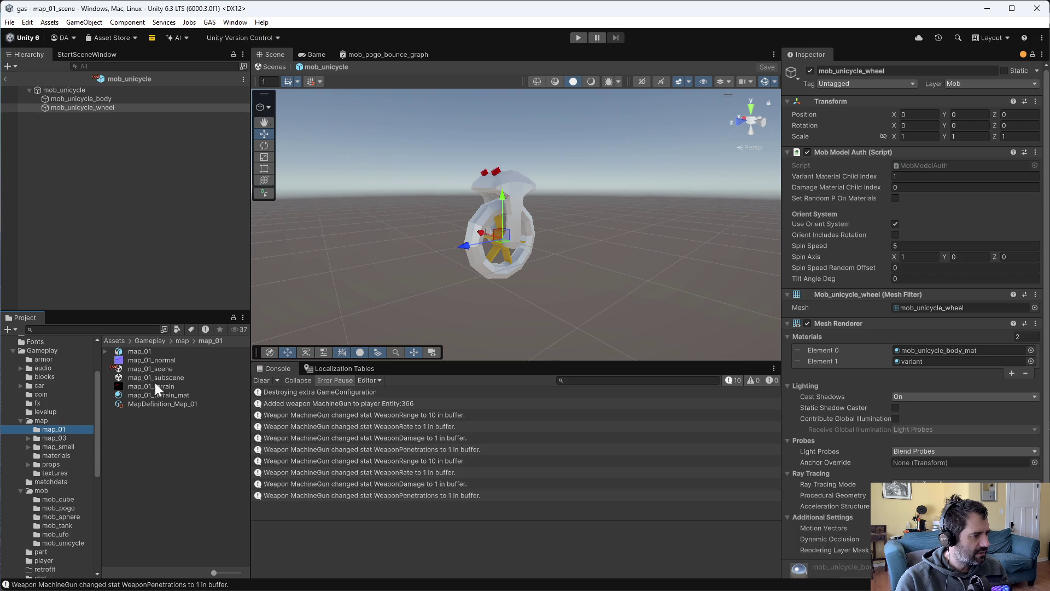
In map_01_scene, set MobSpawnManager's Element 0 Target Mob Count to 100 and start play.
double_click(152, 369)
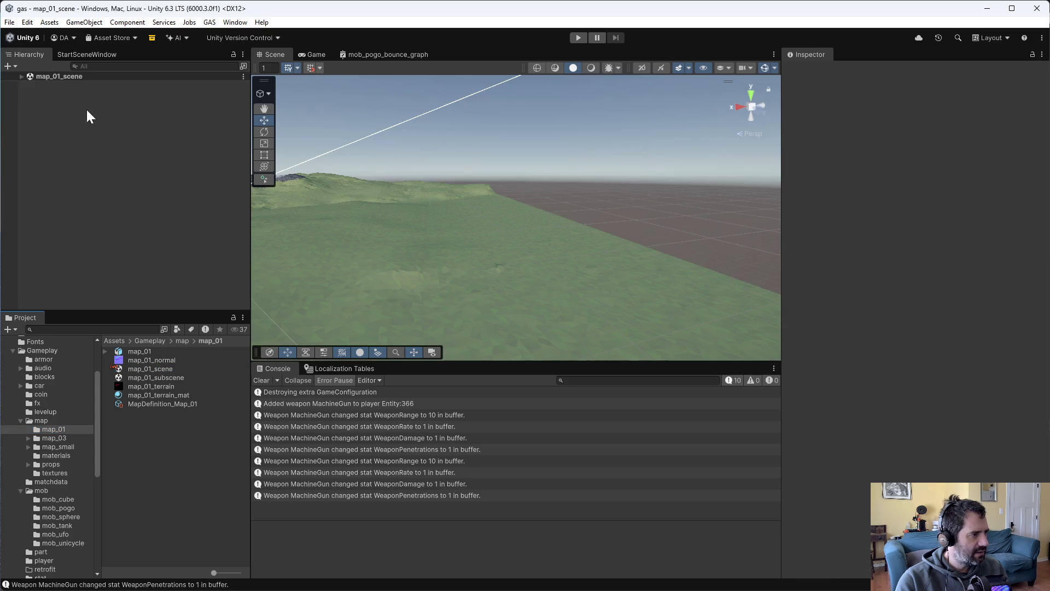
click(74, 85)
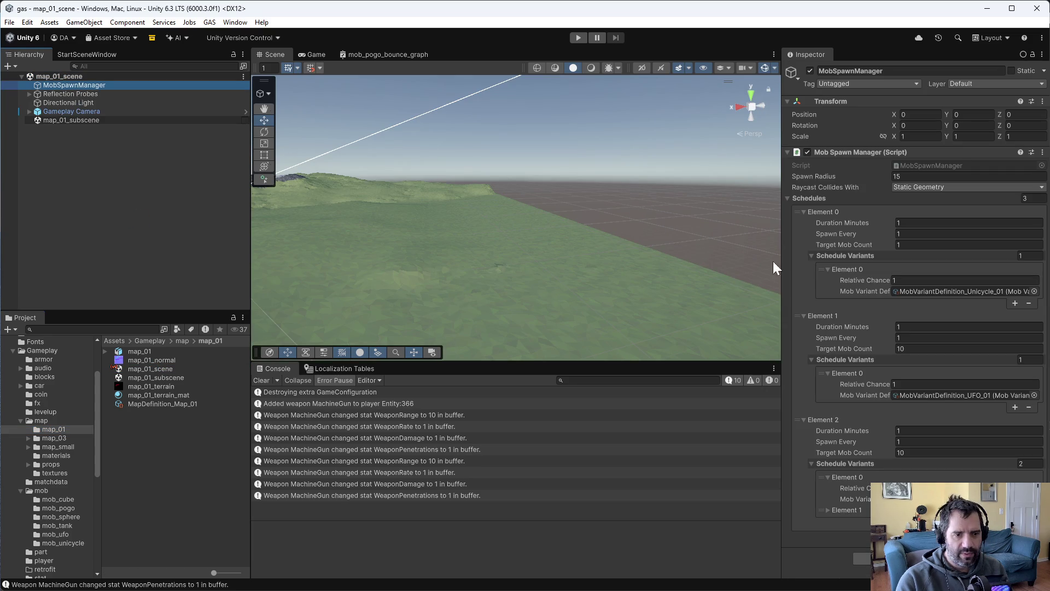
click(930, 245)
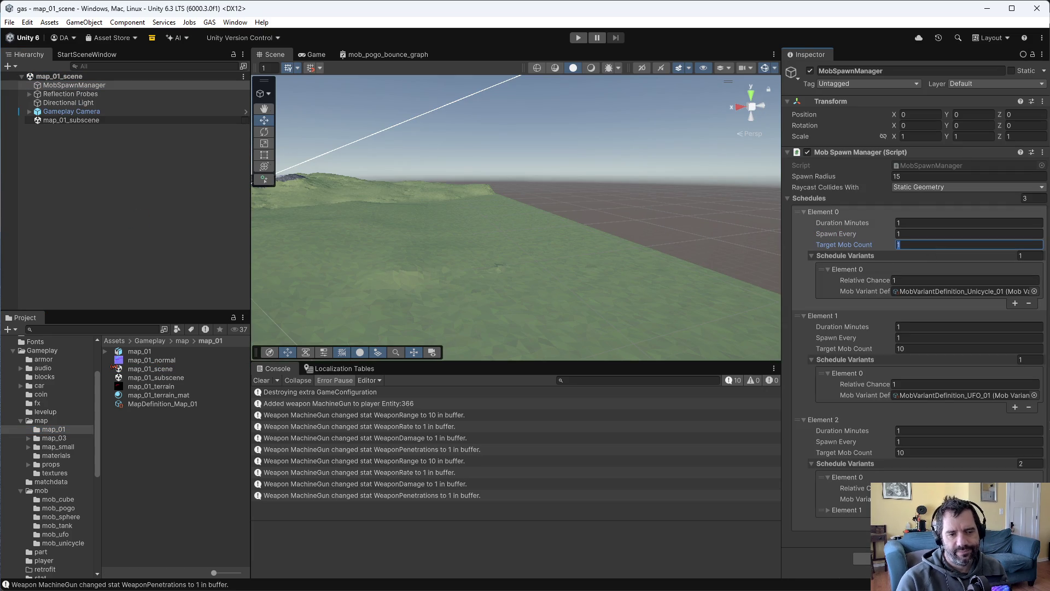
text(00)
click(572, 35)
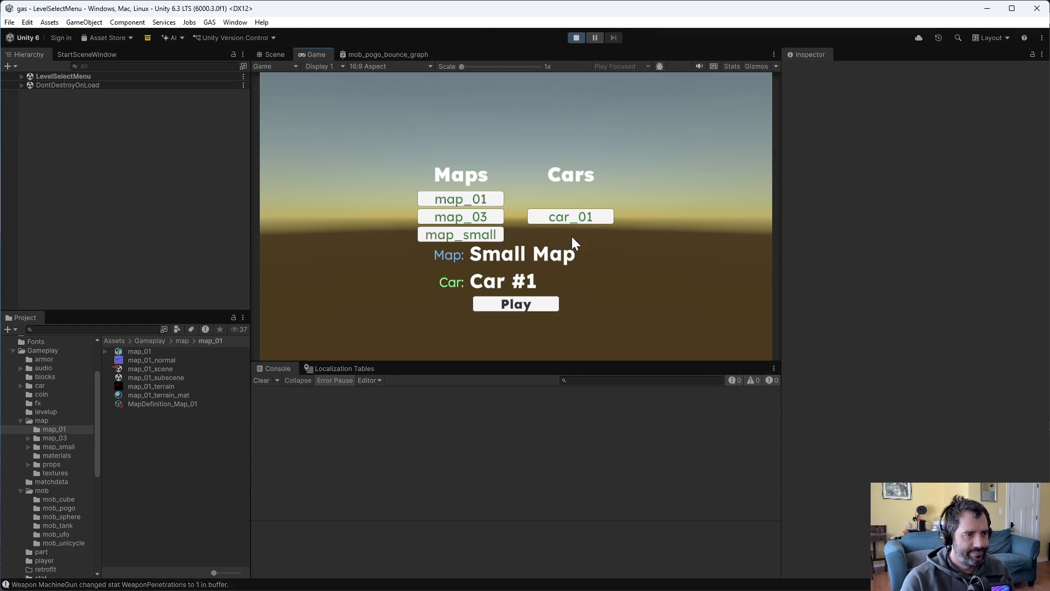
Race on map_01 while dozens of unicycle mobs chase the car, then stop play.
click(484, 201)
click(507, 308)
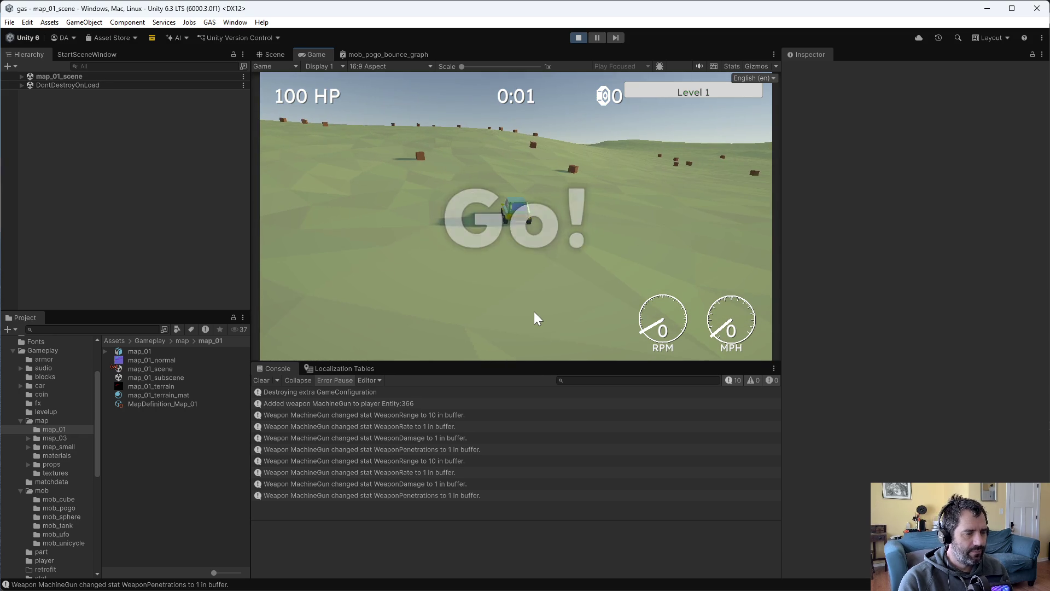
key(w)
key(d)
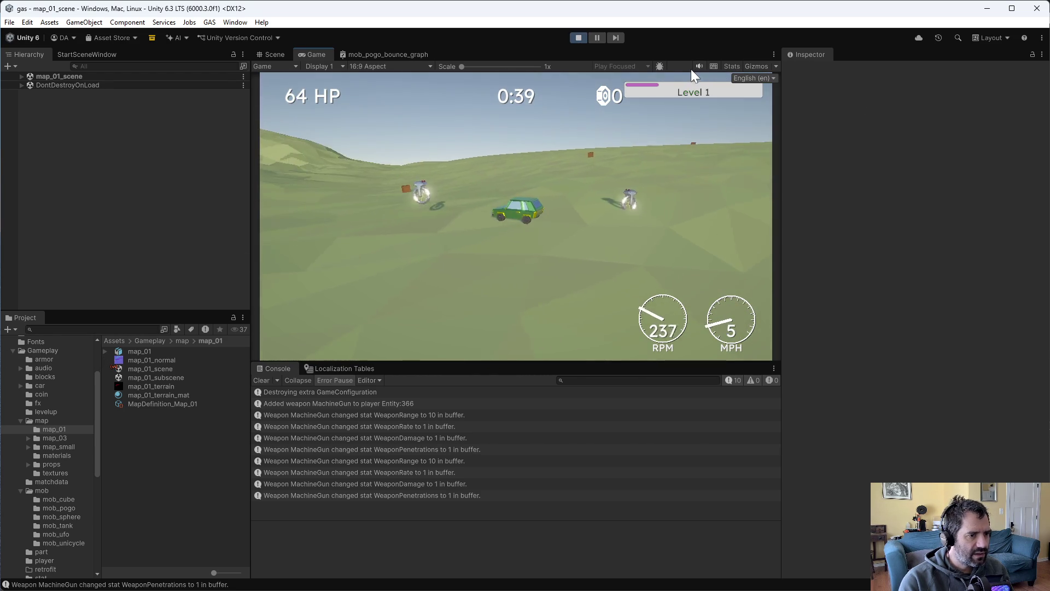
click(579, 39)
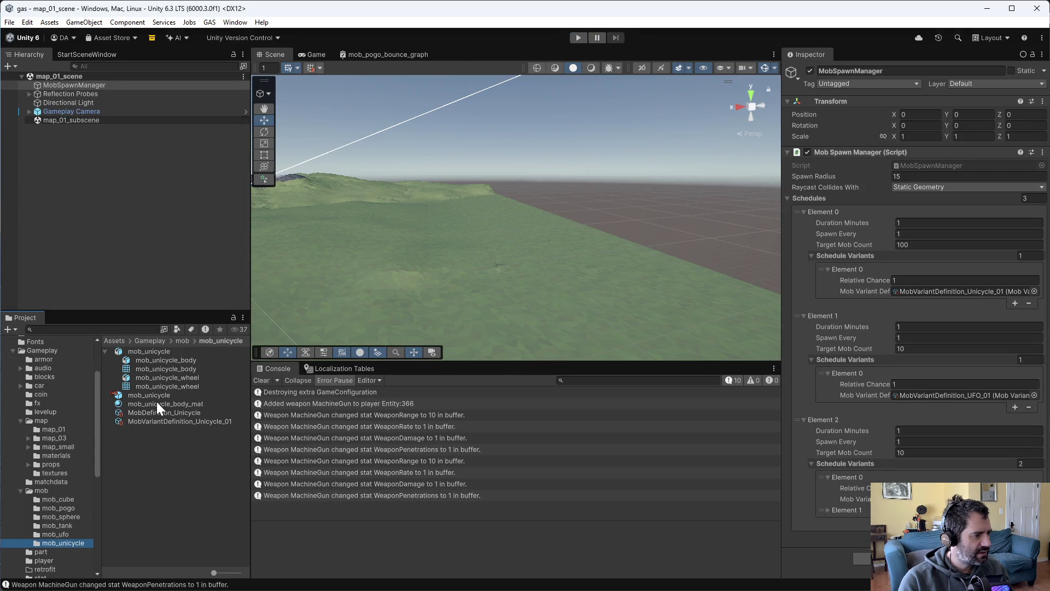
Check out MobDefinition_Unicycle, change its Mob Ground Offset from 1 to 2, and start a test run.
click(155, 412)
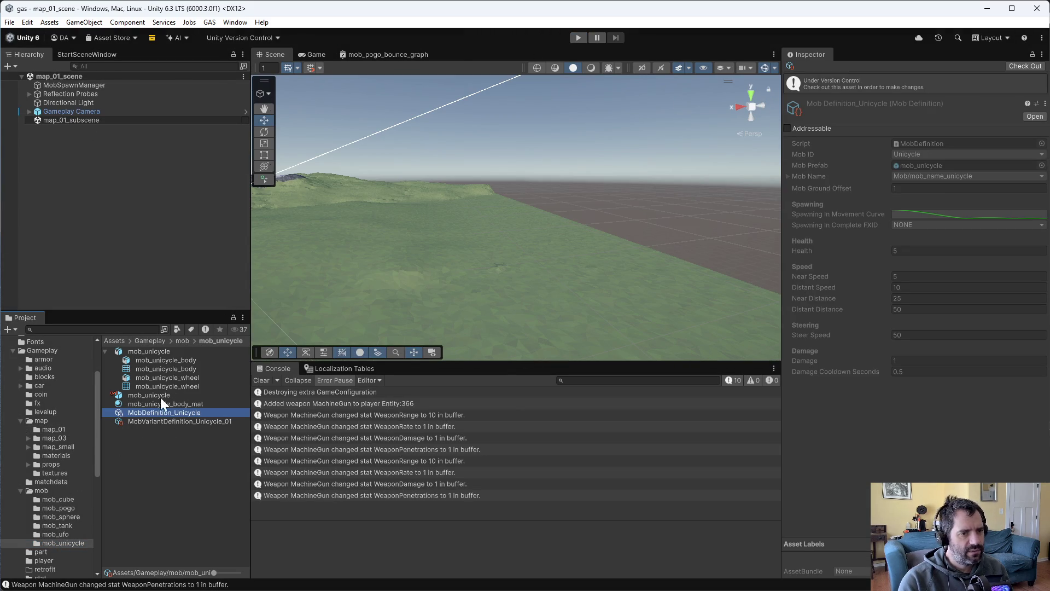
click(1019, 66)
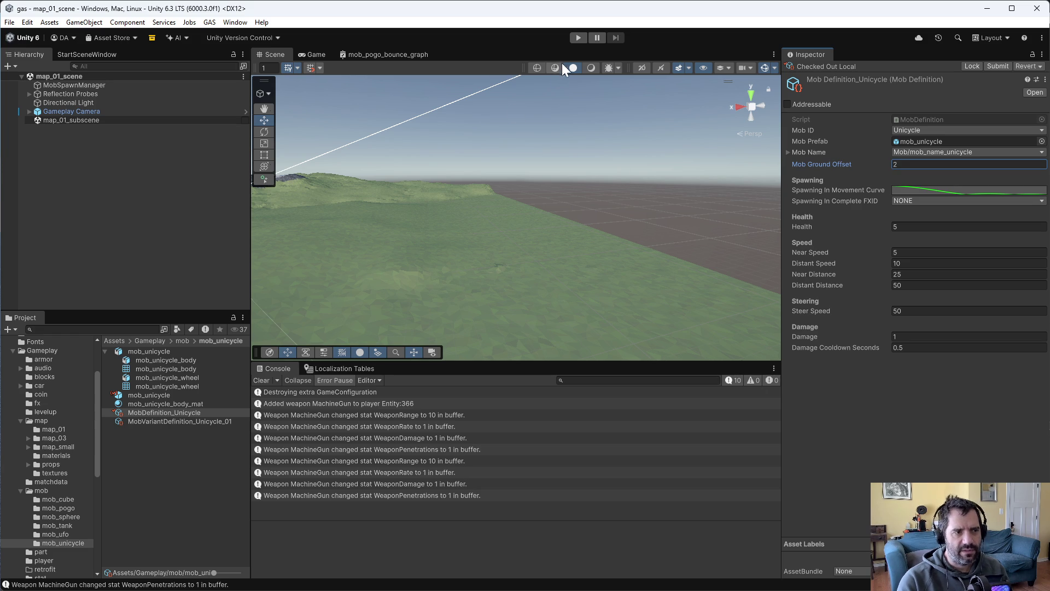
click(578, 37)
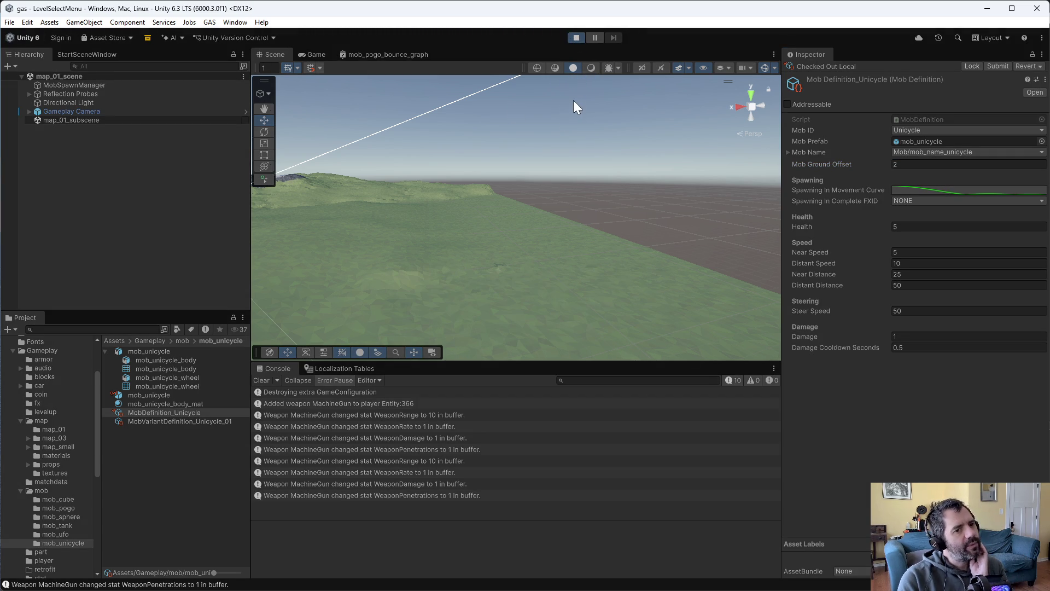
Drive the car on map_01 as unicycles spawn at the raised ground offset, then stop play.
click(528, 307)
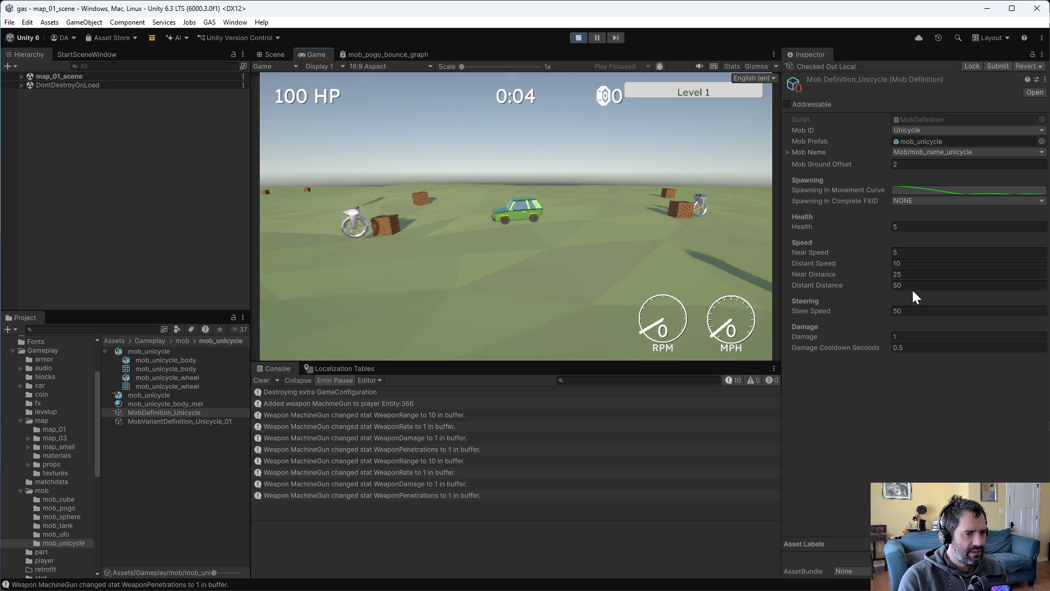
key(w)
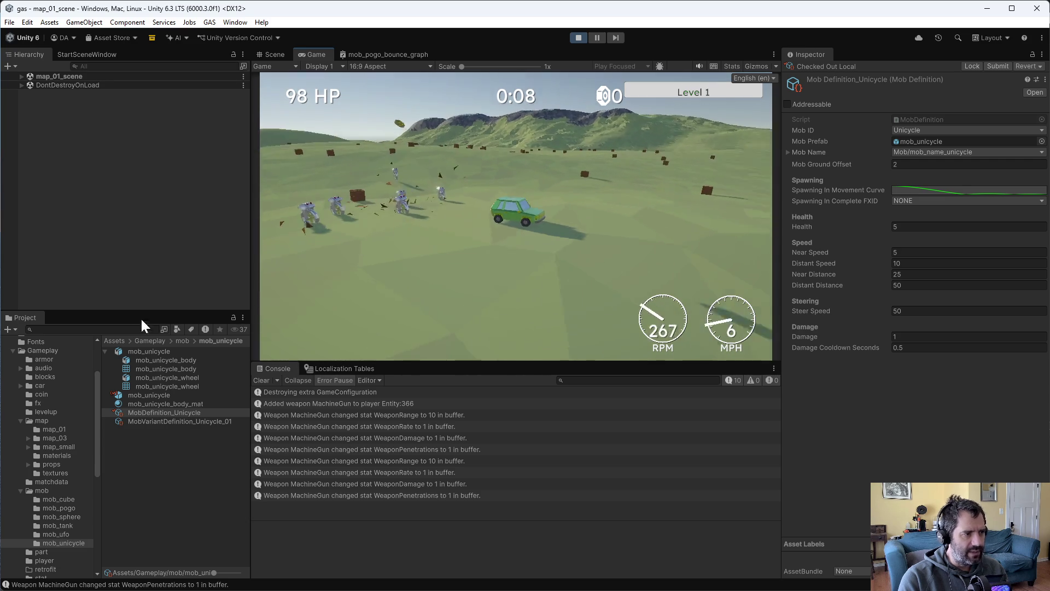
key(w)
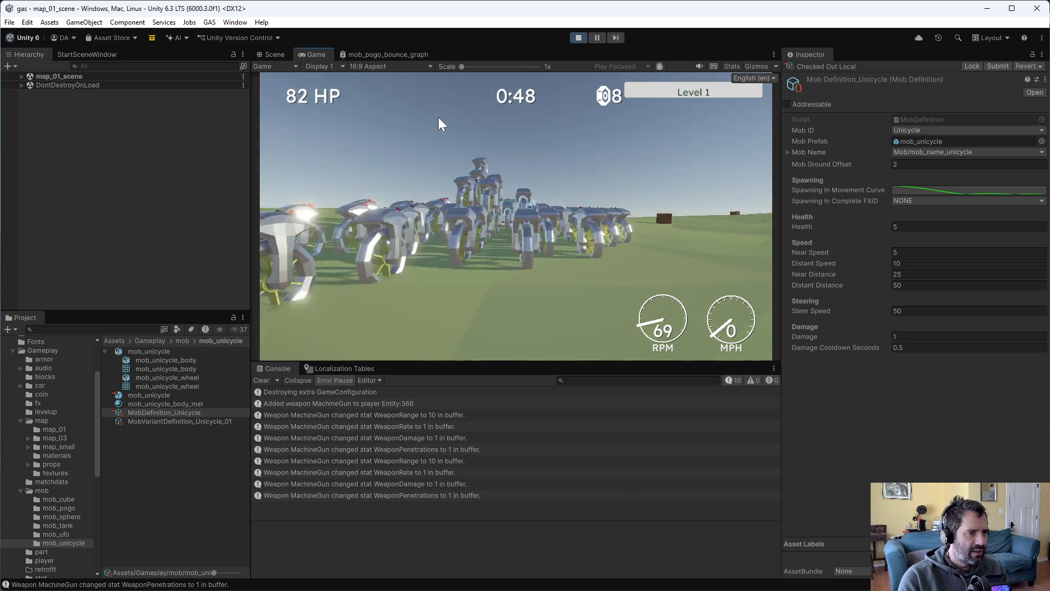
click(577, 37)
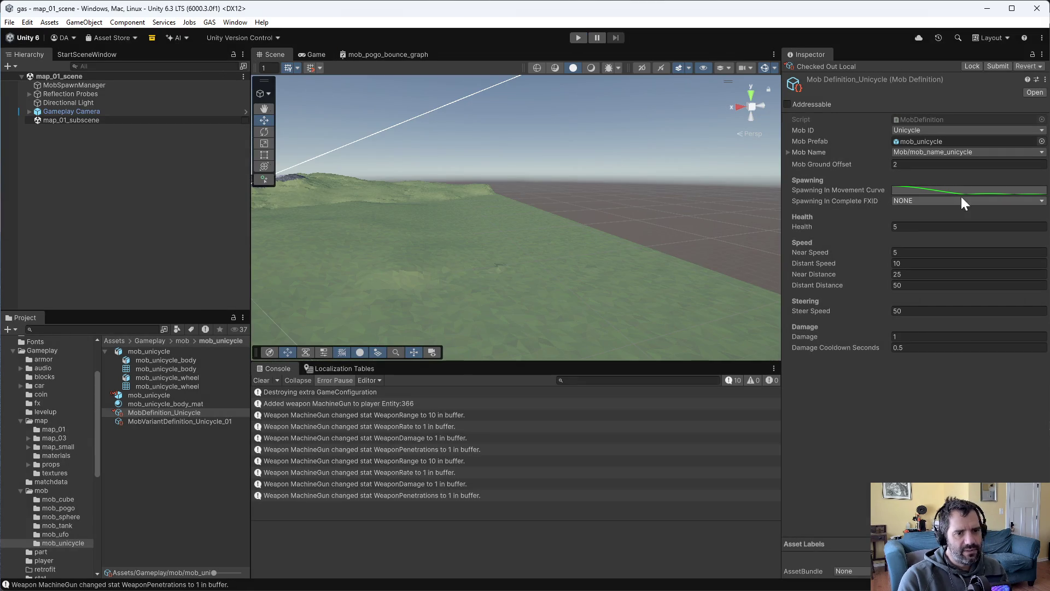
Open the mob_unicycle prefab for editing.
click(941, 164)
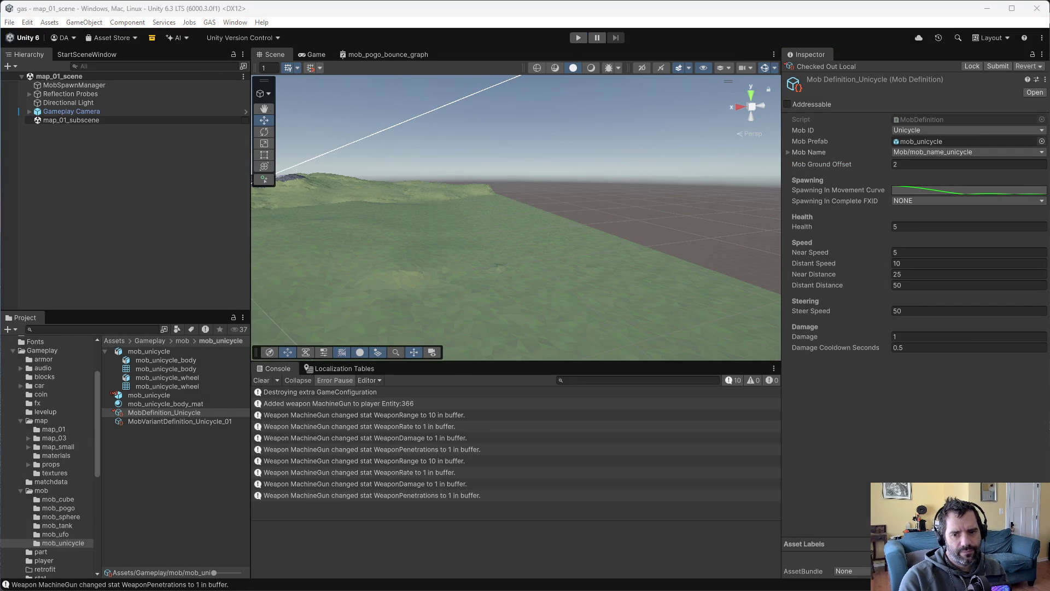
click(131, 512)
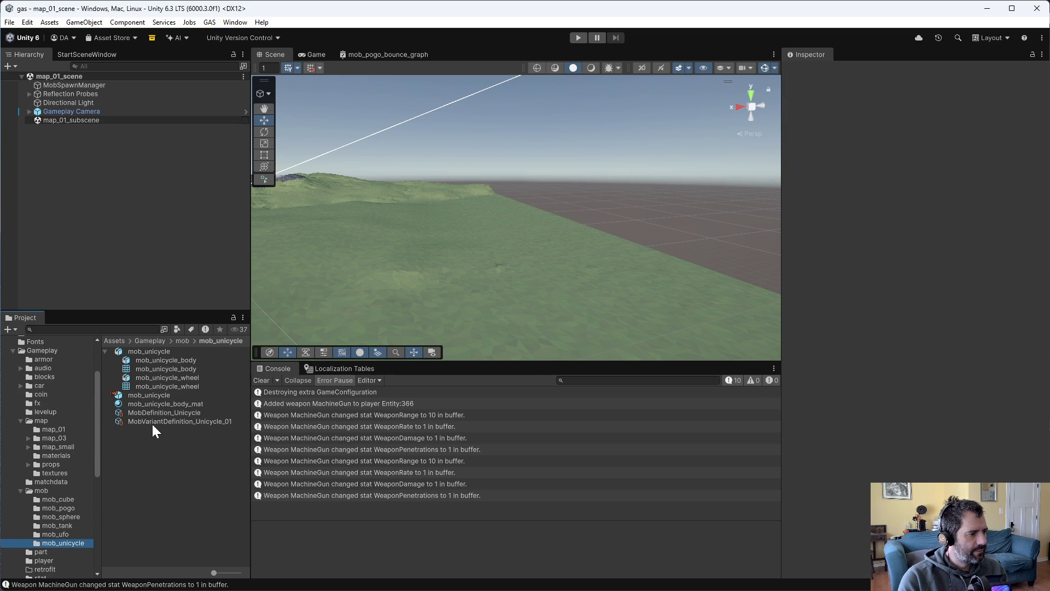
double_click(143, 397)
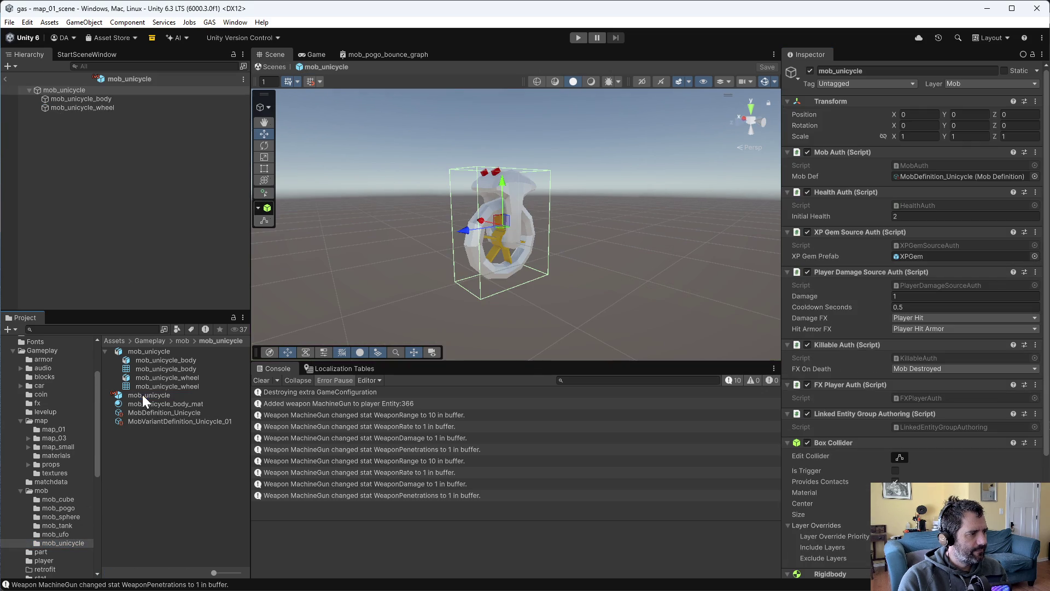
click(90, 100)
Create a material named mob_unicycle_wheel_mat in the mob_unicycle folder and apply it to the wheel.
right_click(125, 468)
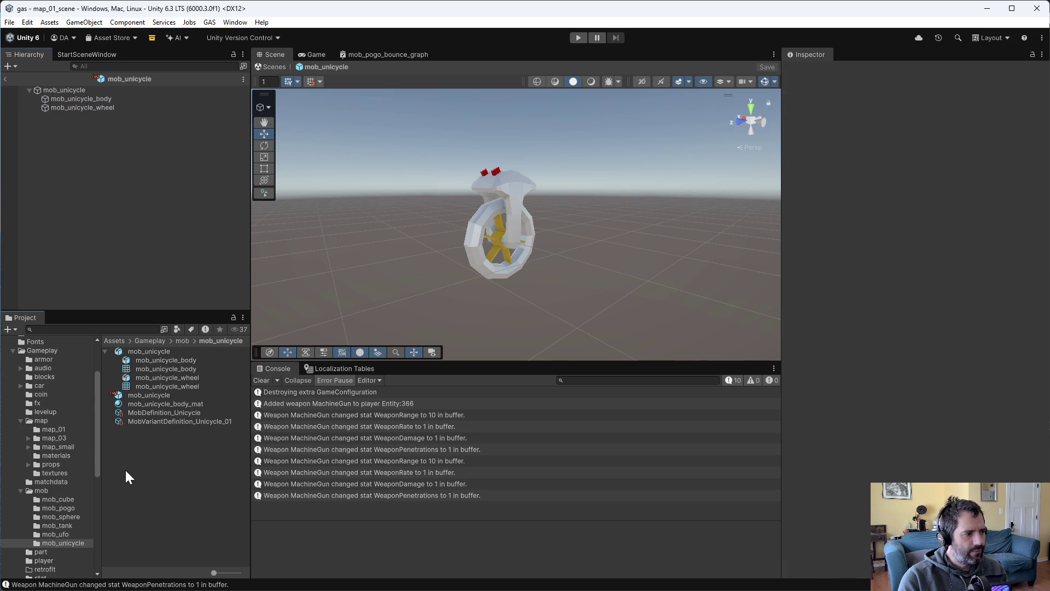
mouse_move(159, 146)
click(340, 158)
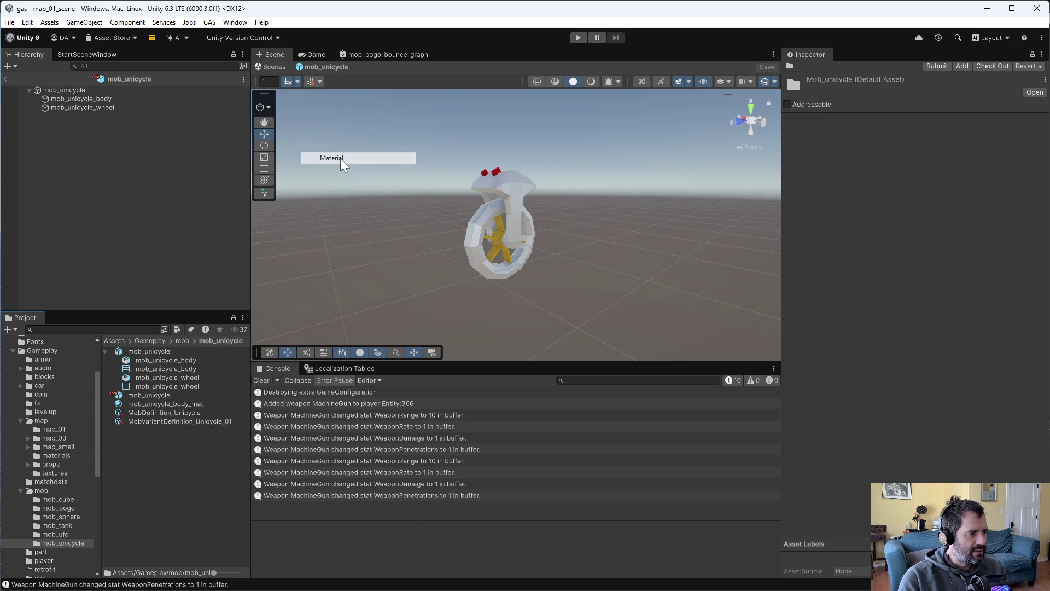
text(mob_unitycle)
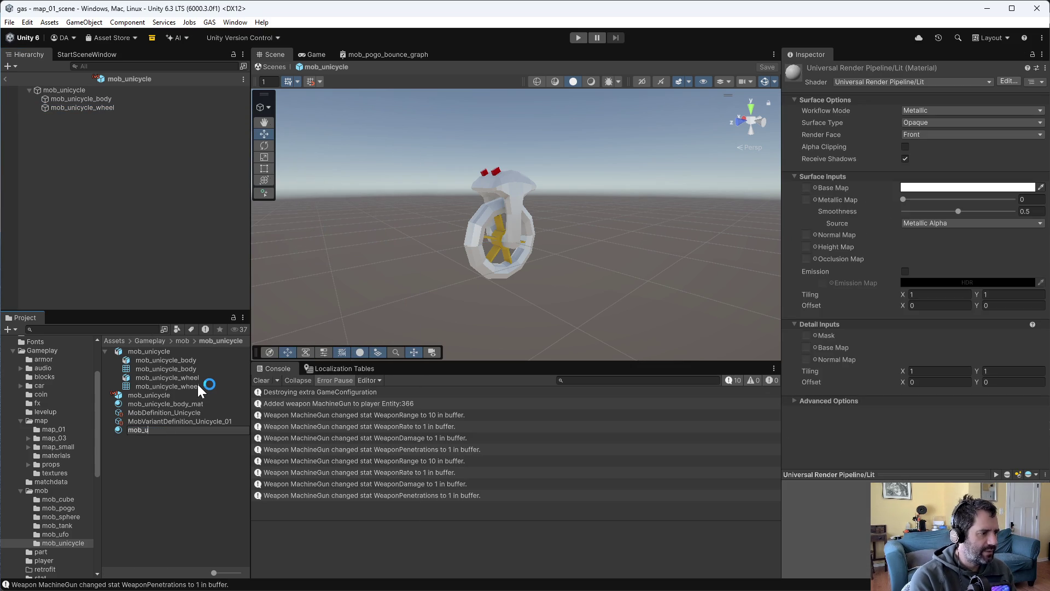
key(BackSpace)
key(BackSpace)
key(BackSpace)
text(cycle_)
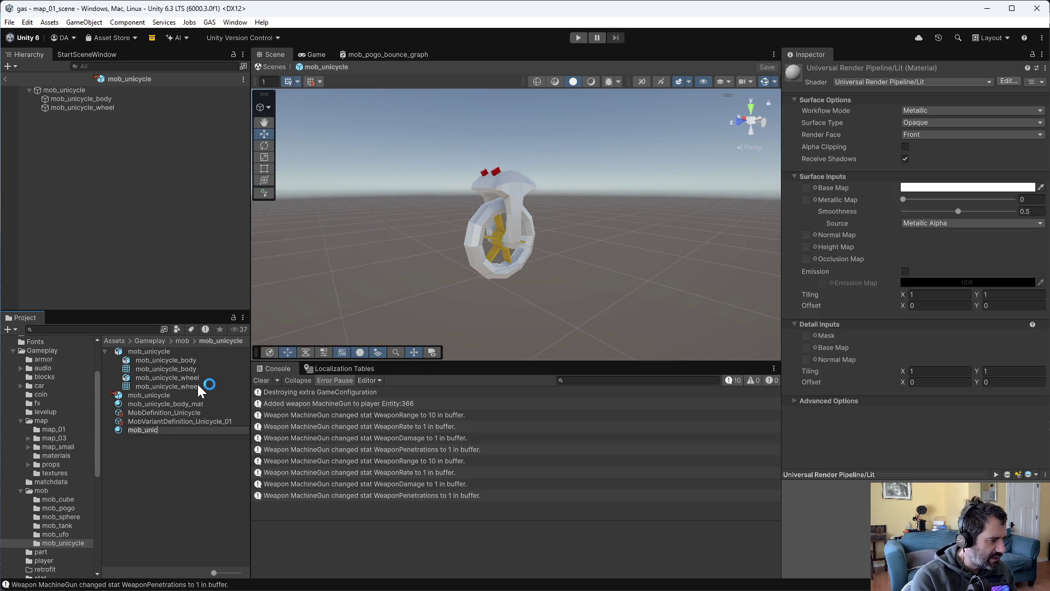
text(wheel_mat)
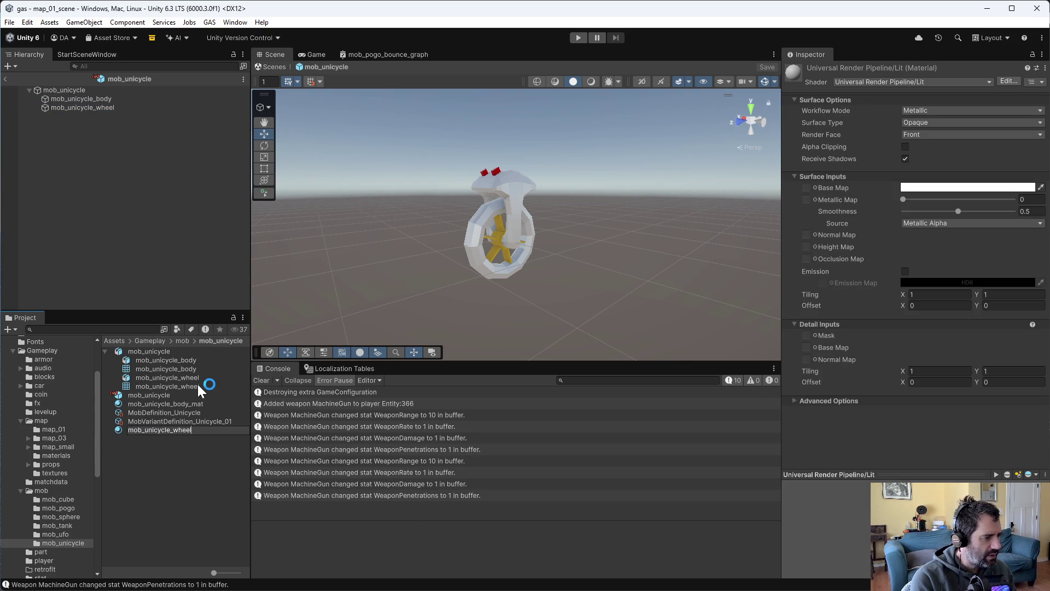
key(Return)
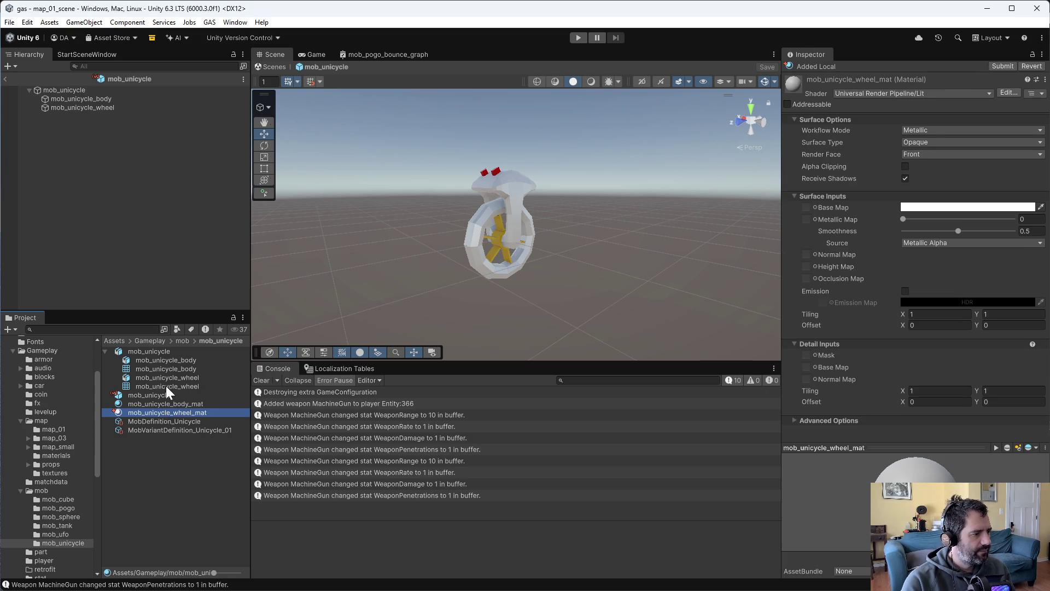
mouse_move(182, 409)
mouse_down()
mouse_move(427, 301)
mouse_move(476, 246)
mouse_move(461, 259)
mouse_up()
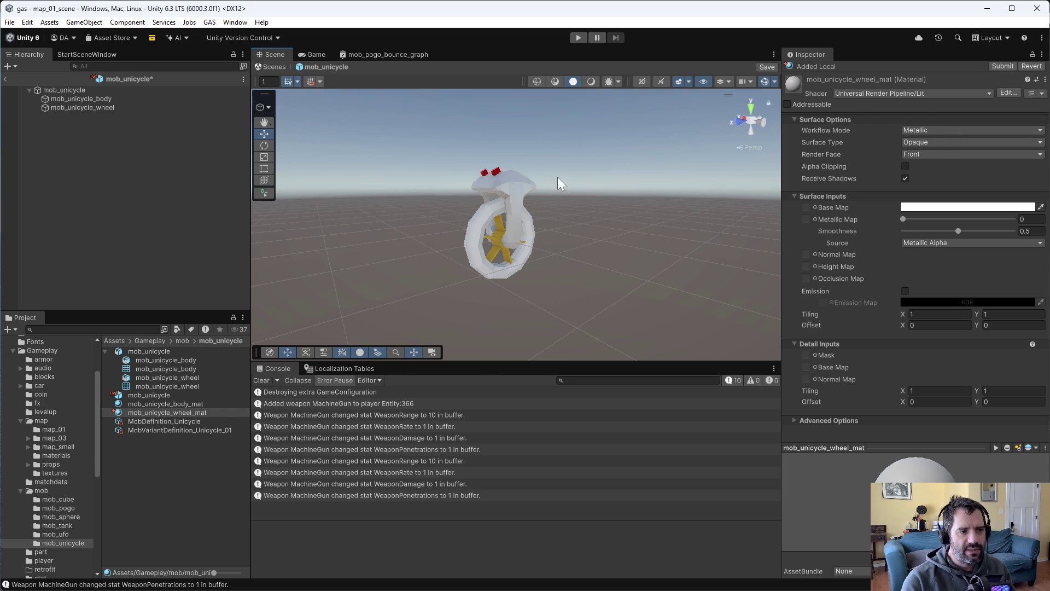
Switch mob_unicycle_wheel_mat to the Shader Graphs/mob_body_graph shader, leaving MainTex as None.
click(915, 93)
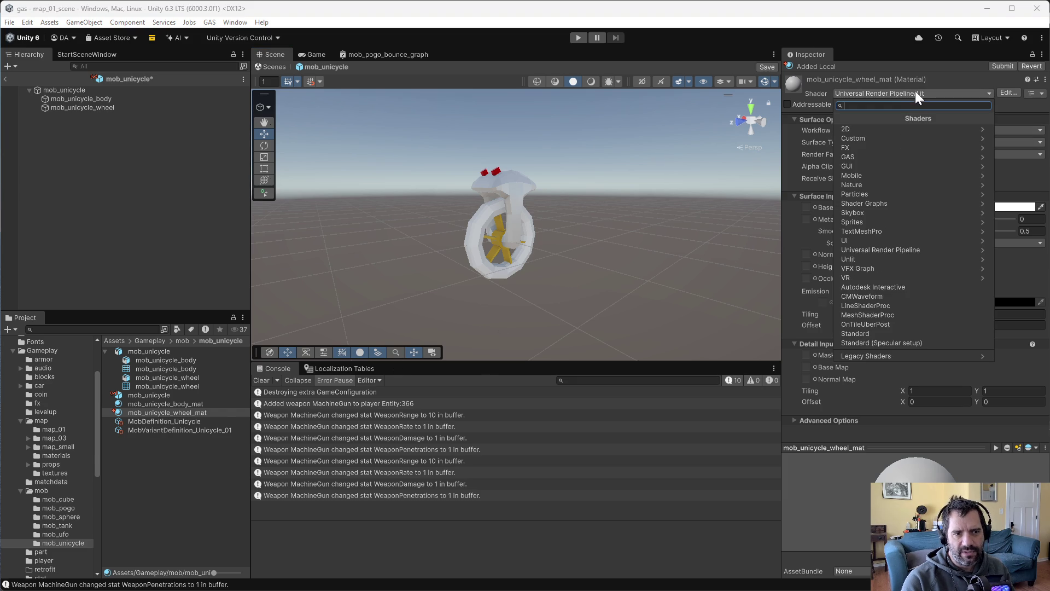
click(864, 202)
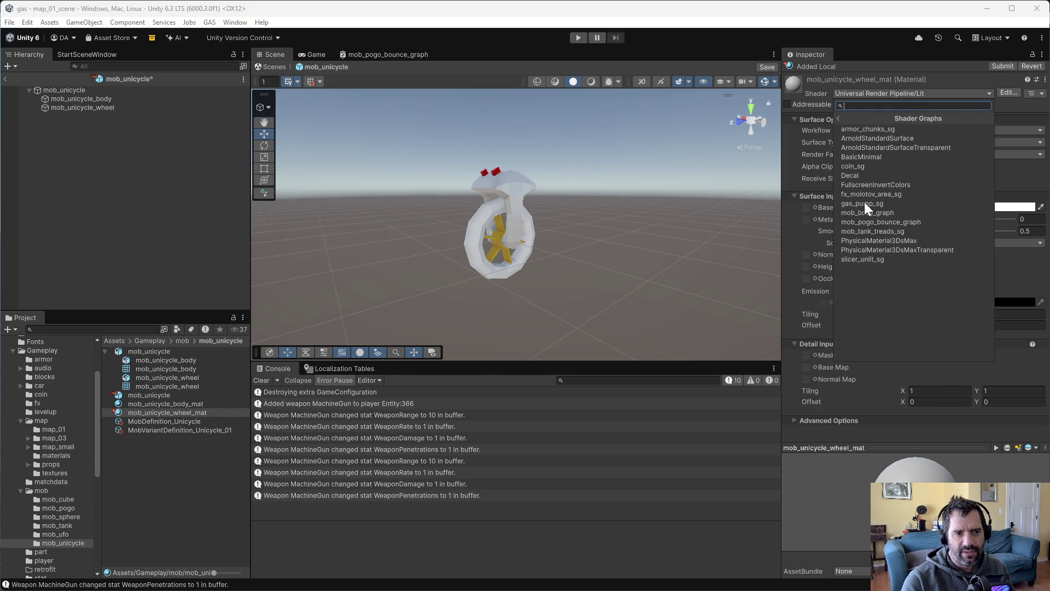
click(884, 212)
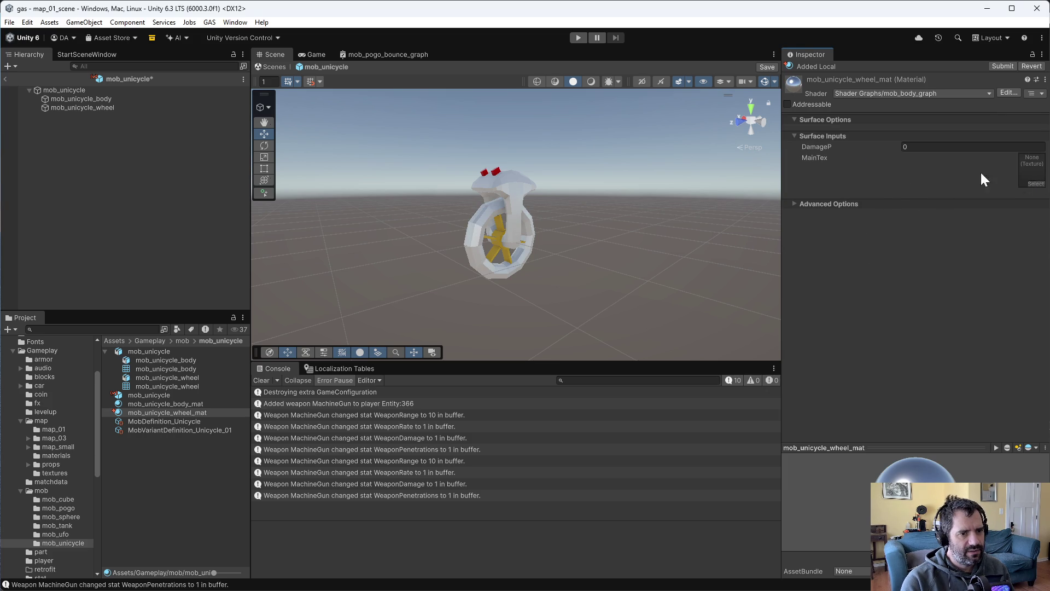
click(1043, 186)
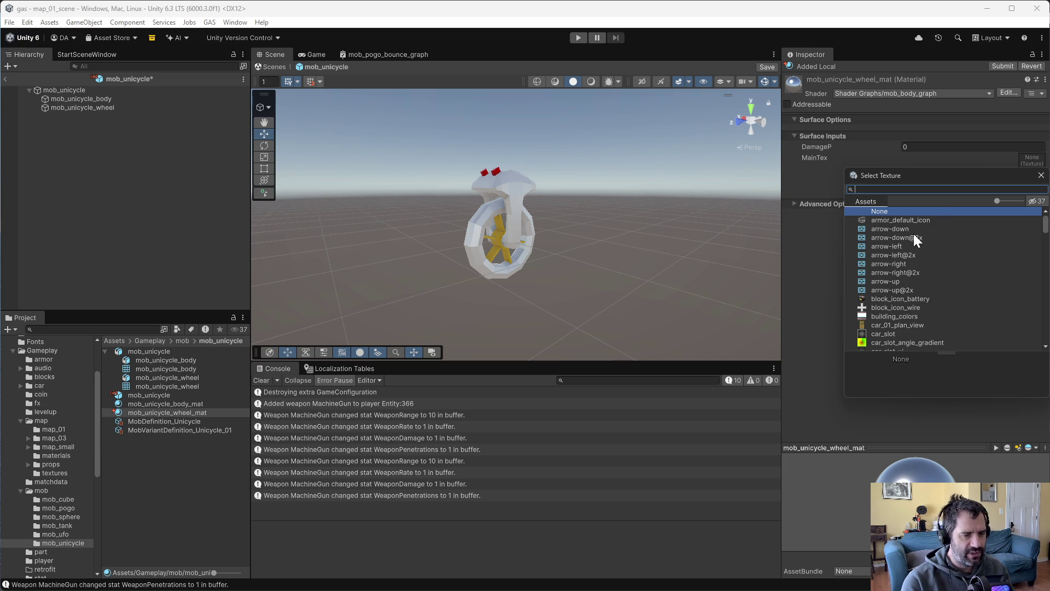
text(blac)
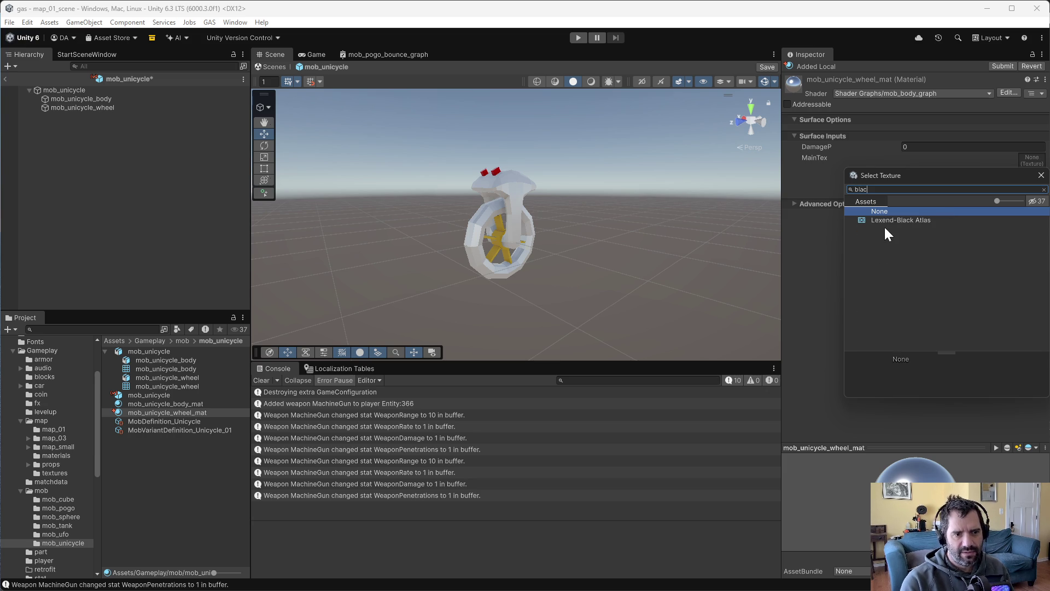
key(BackSpace)
key(BackSpace)
key(BackSpace)
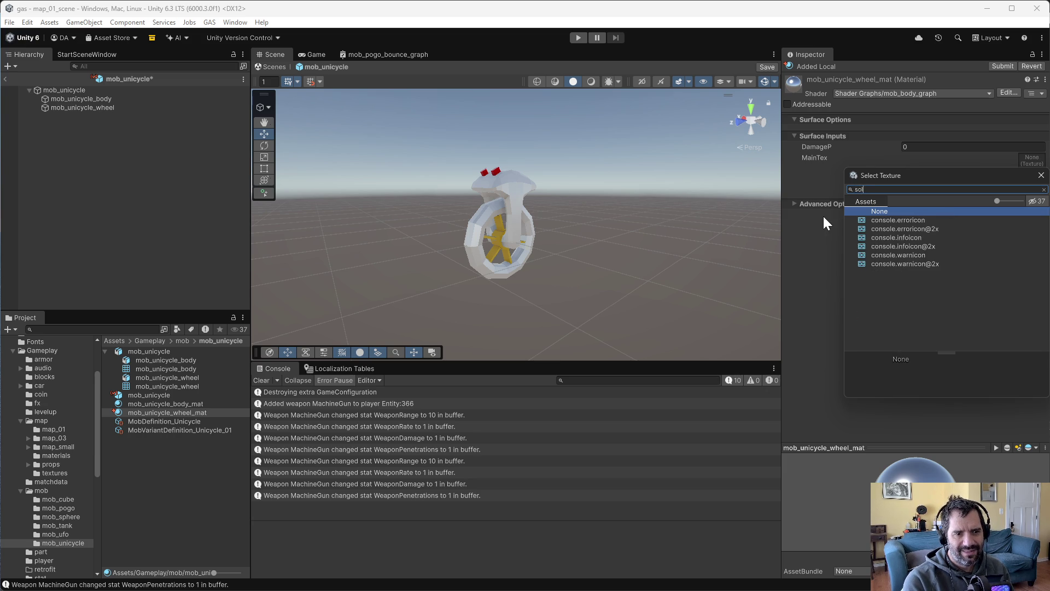
key(Escape)
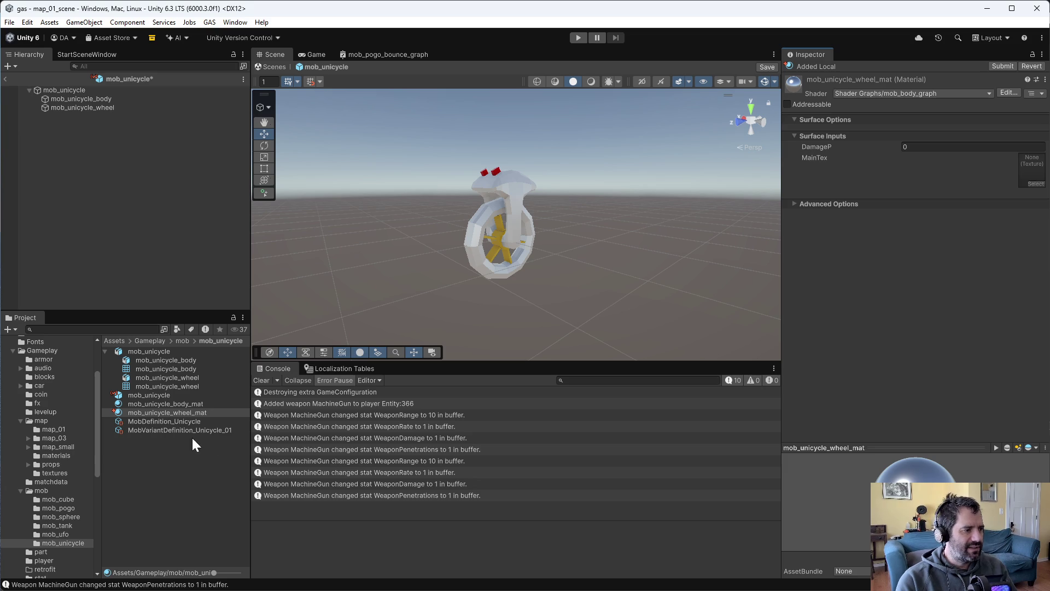
Delete the mob_unicycle_wheel_mat material asset.
click(162, 422)
click(165, 413)
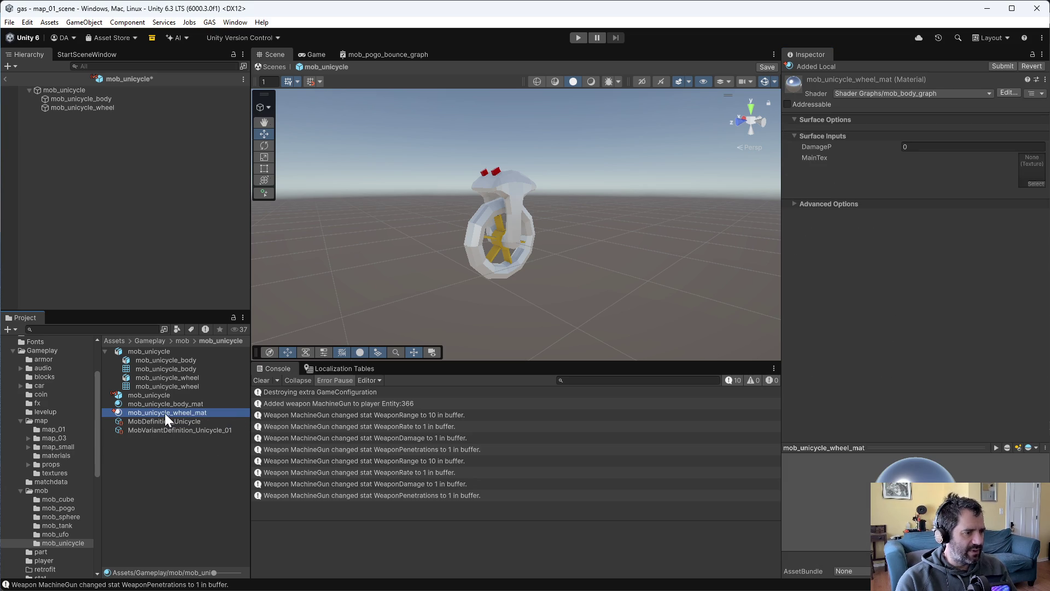
right_click(165, 413)
click(218, 142)
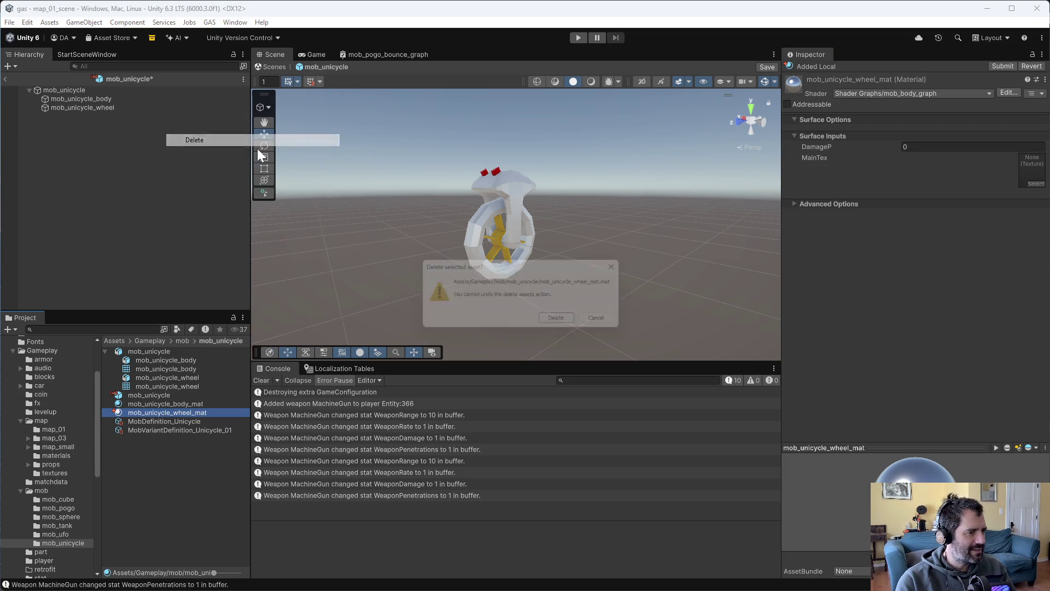
click(556, 318)
Give the unicycle's wheel the shared body material and save the prefab.
click(481, 245)
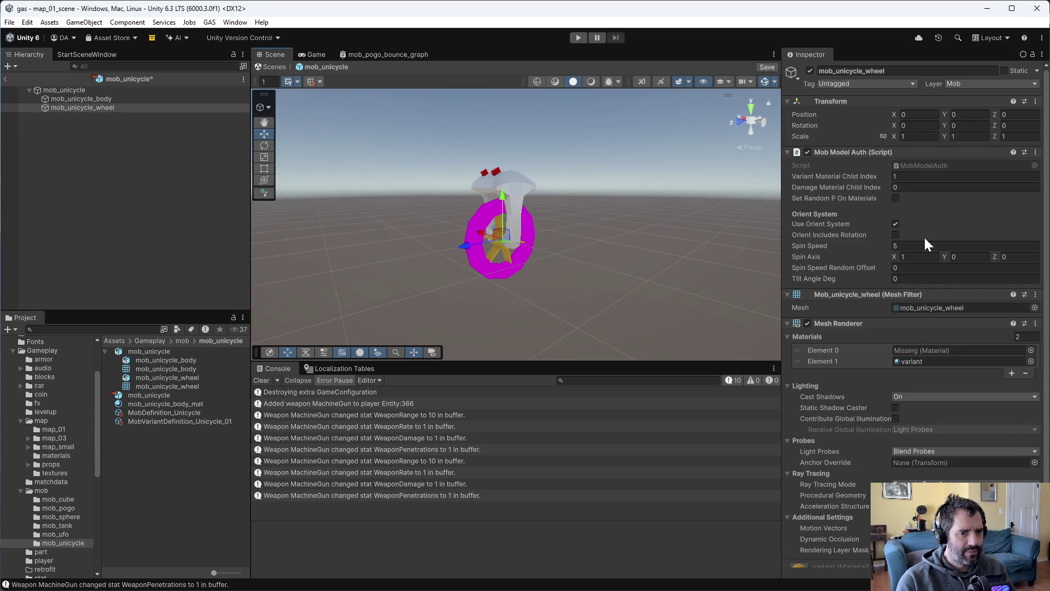
click(1031, 351)
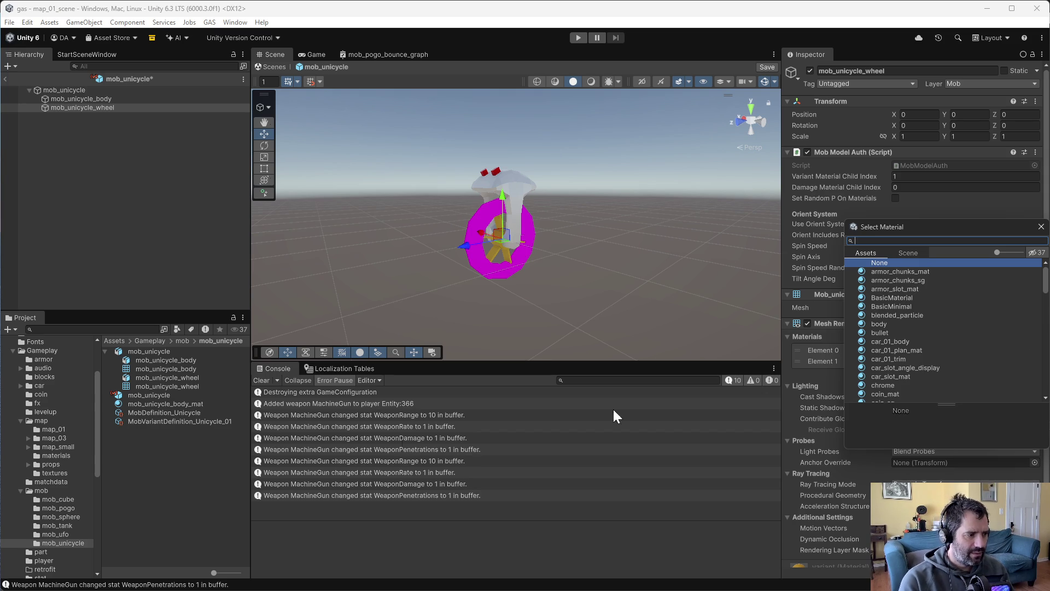
click(164, 454)
drag(192, 405, 474, 232)
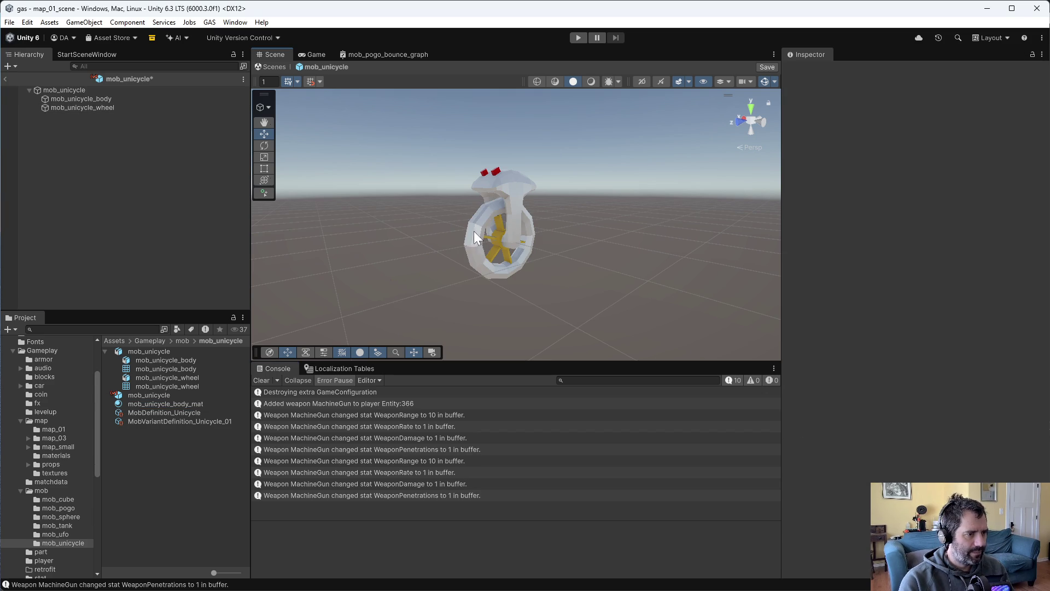
key(ctrl+s)
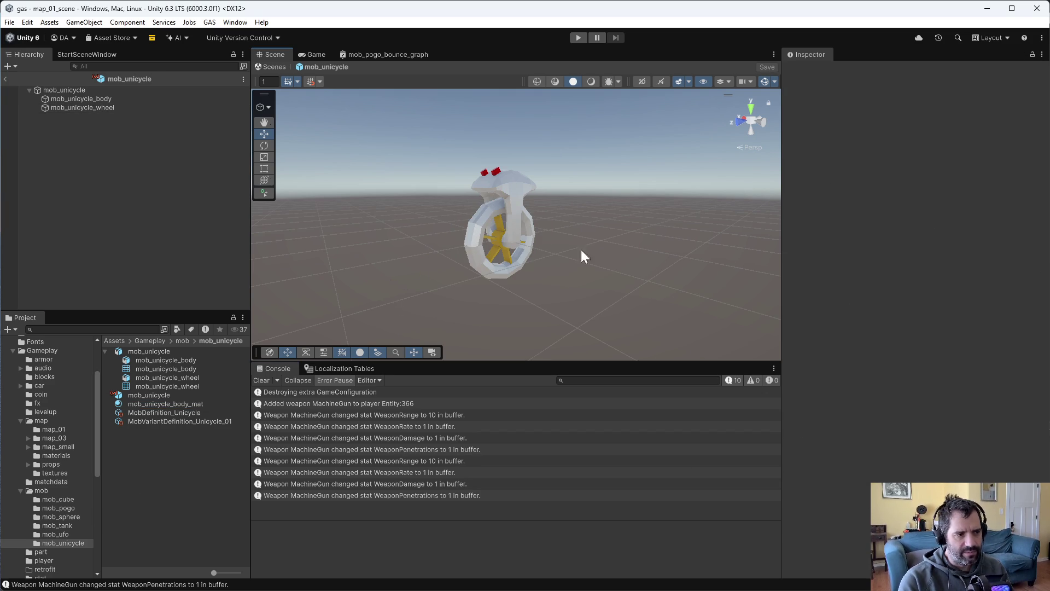
Inspect the wheel and the mob_body_graph shader graph, then switch to Perforce P4V.
click(475, 232)
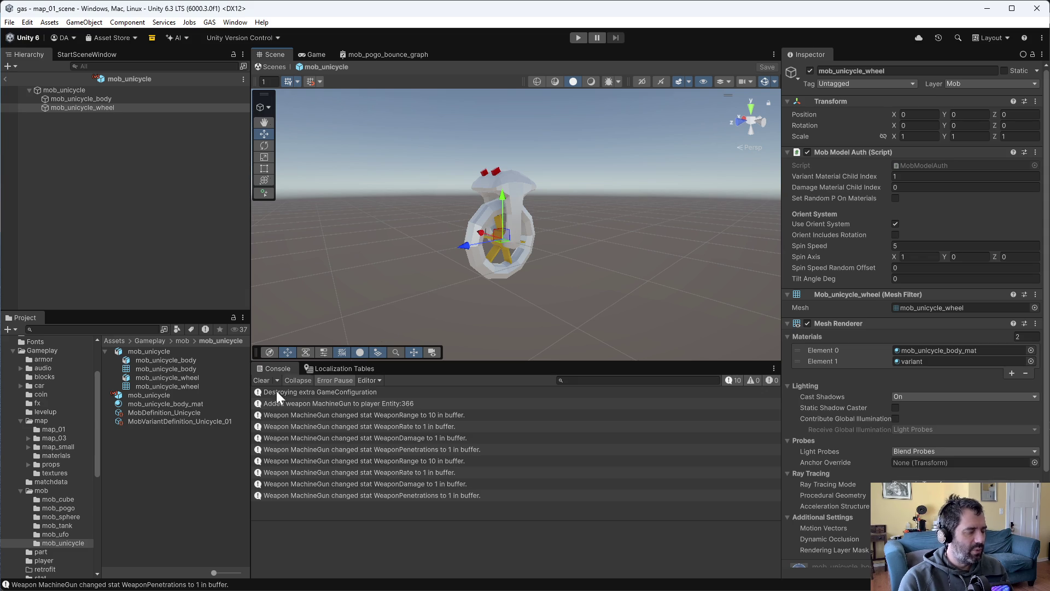
click(41, 491)
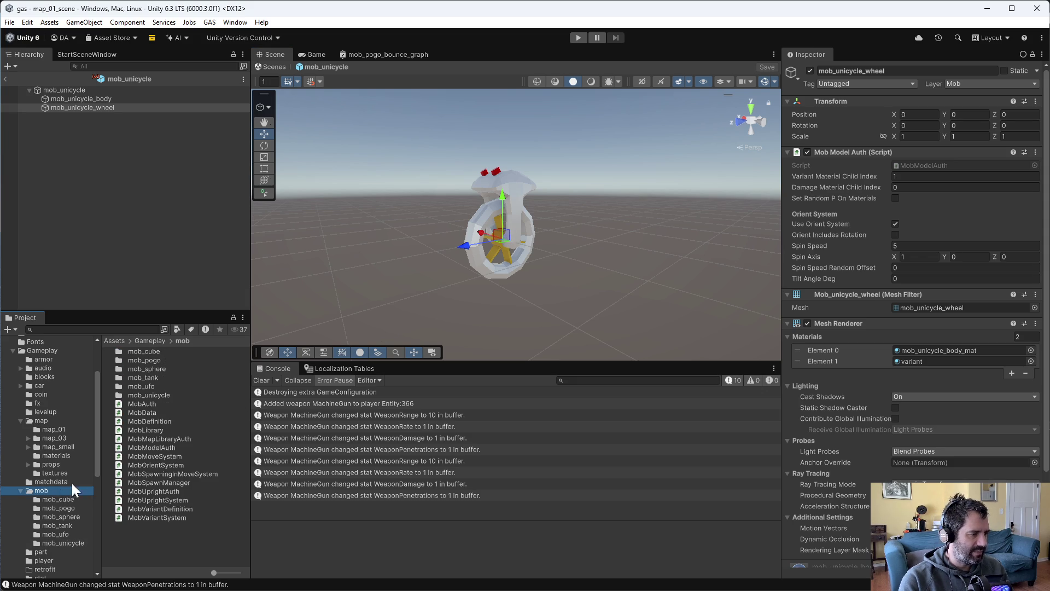
double_click(151, 369)
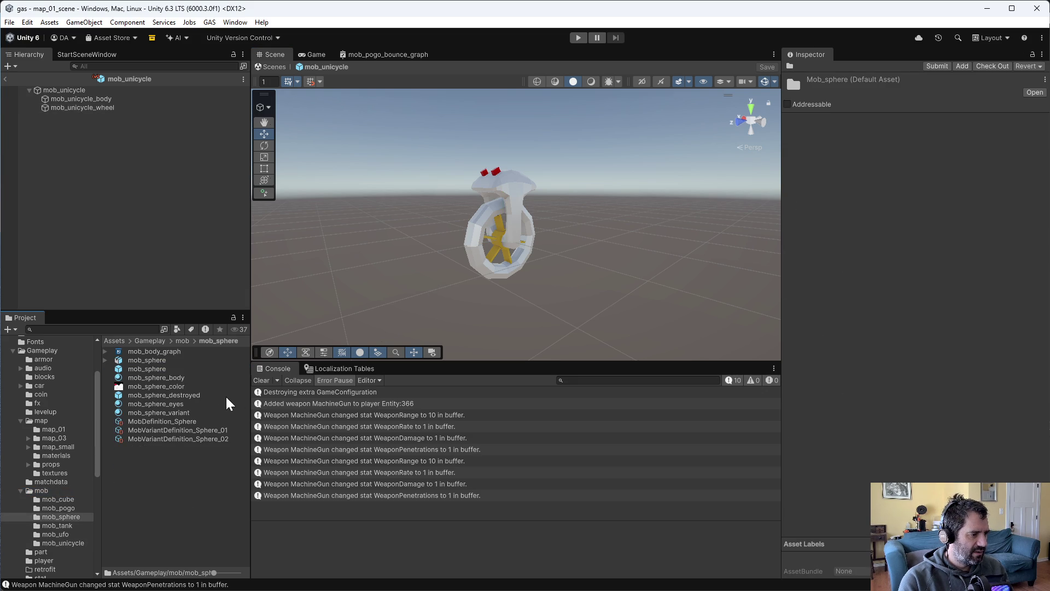
double_click(164, 352)
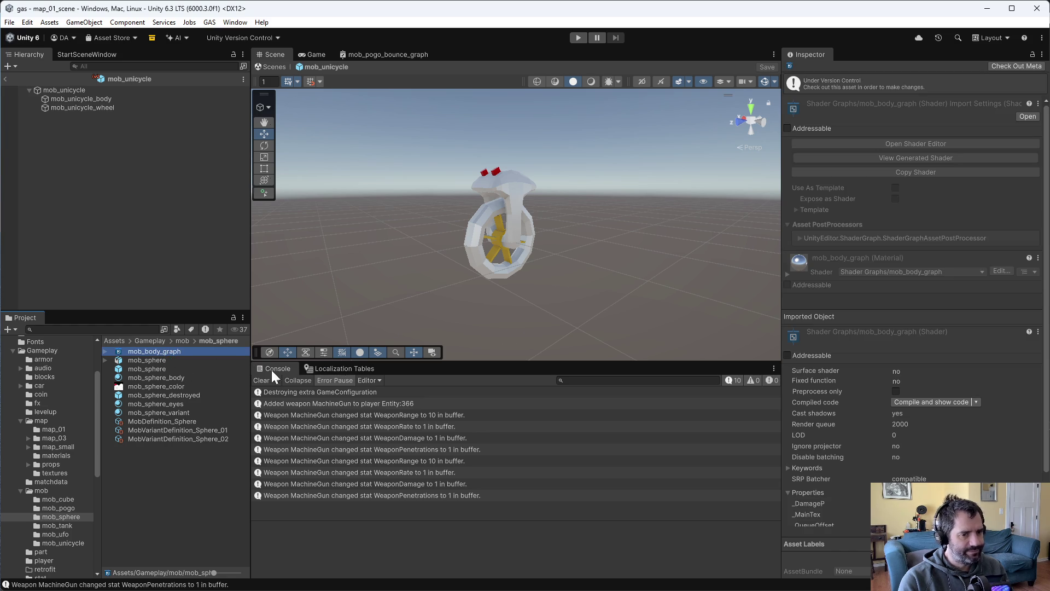
click(208, 481)
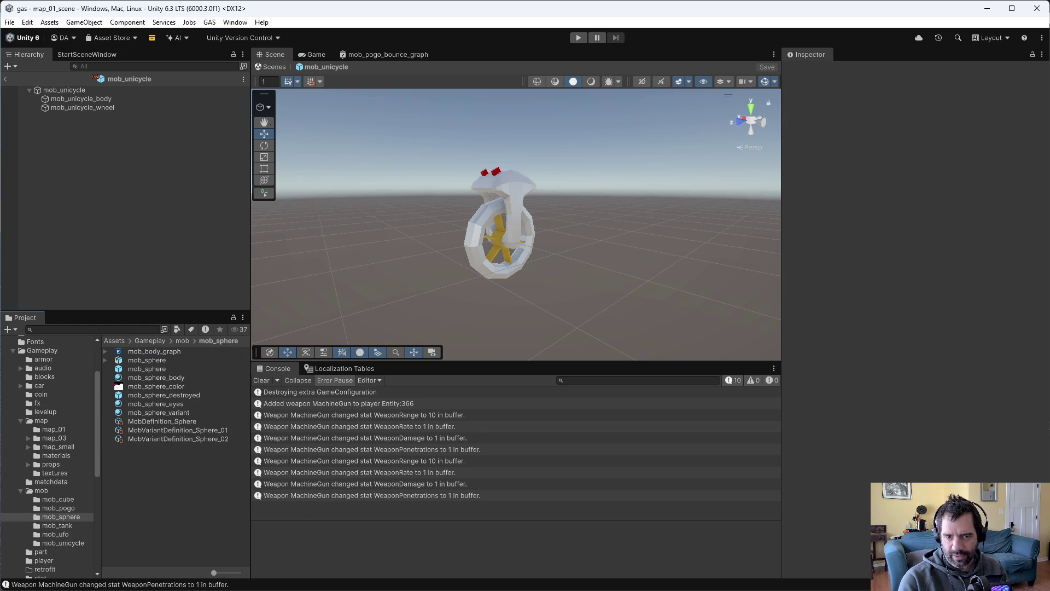
key(alt+Tab)
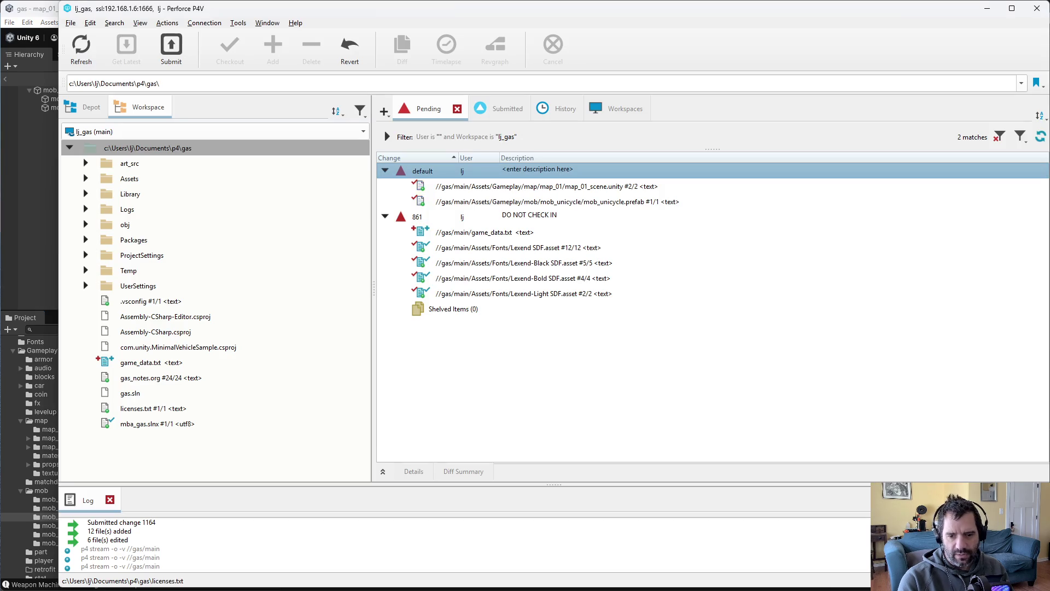
Reconcile offline work to add the edited mob scripts, then review the MobModelAuth.cs diff.
right_click(220, 157)
click(261, 157)
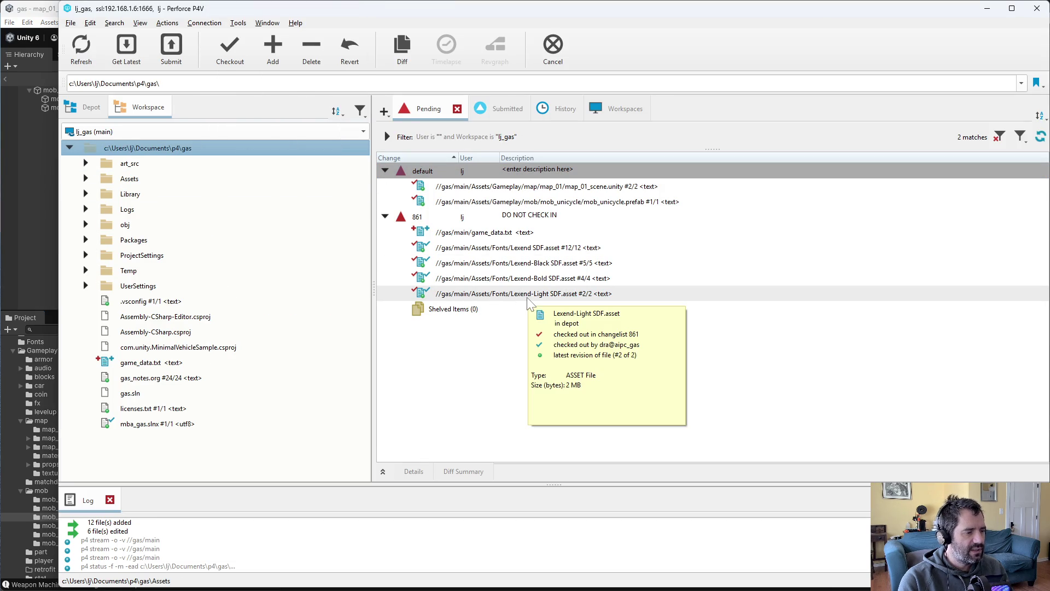
click(246, 502)
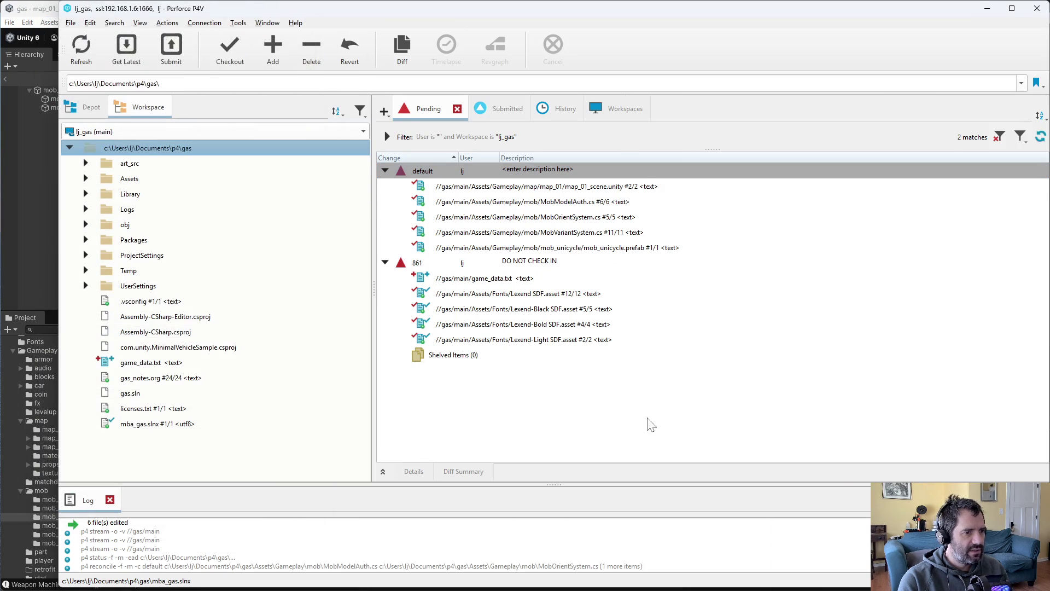
click(622, 201)
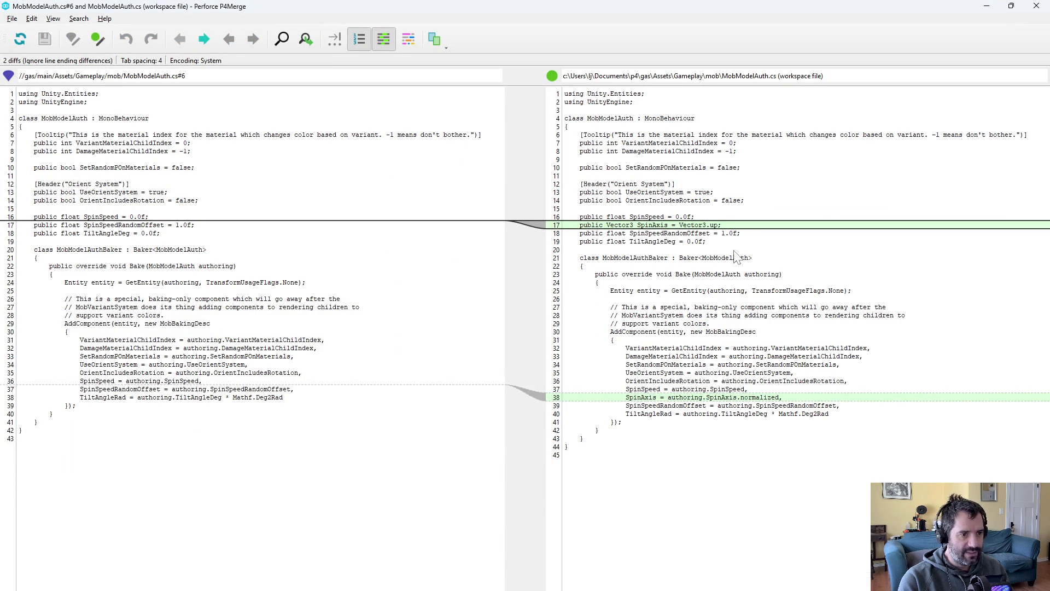
key(alt+F4)
Review the diffs of MobOrientSystem.cs and MobVariantSystem.cs.
double_click(581, 217)
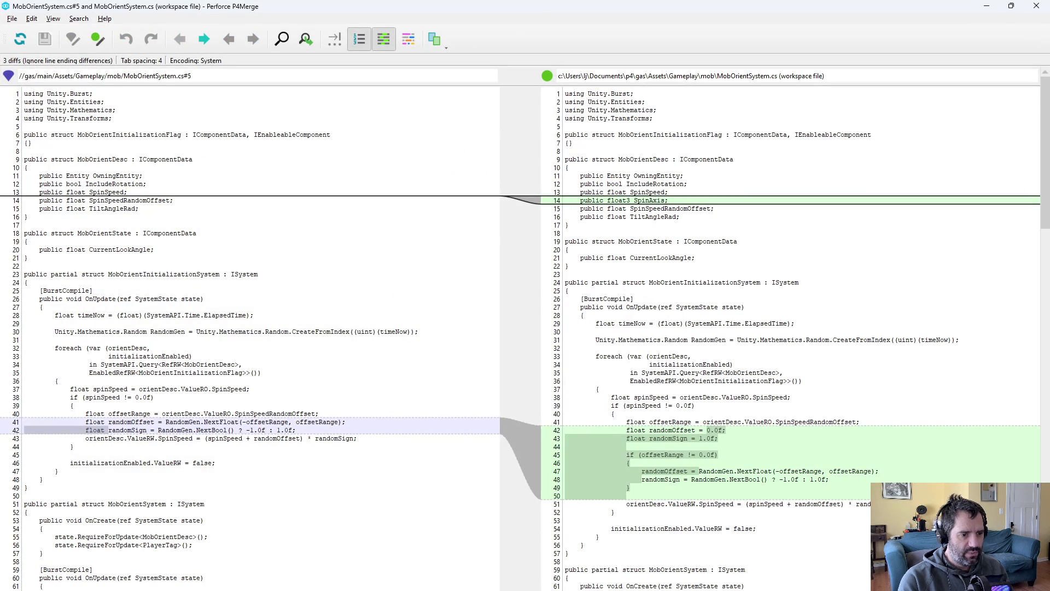
scroll(788, 339, down, 6)
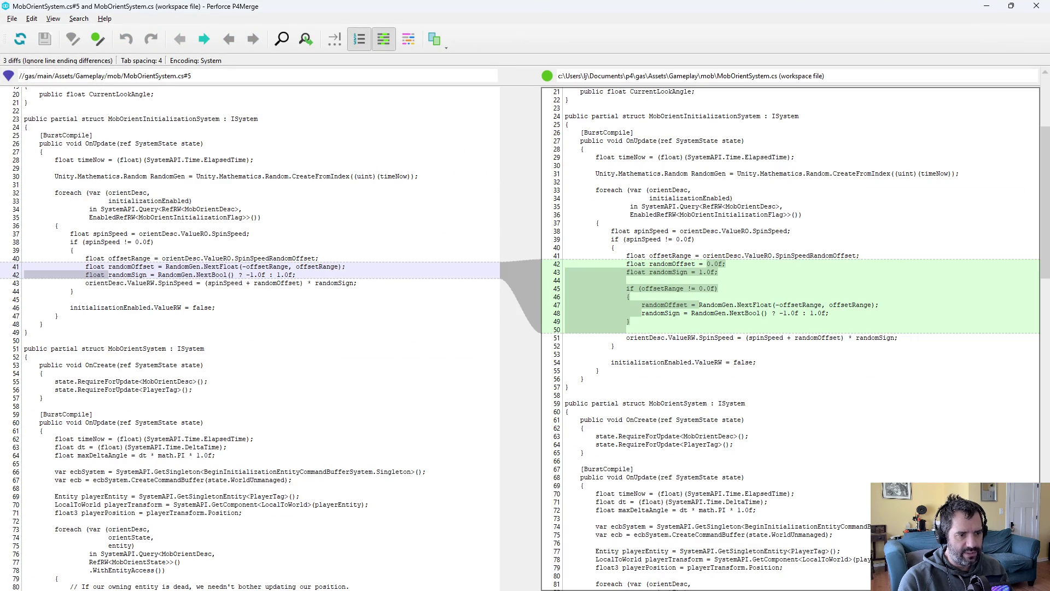
key(ctrl+2)
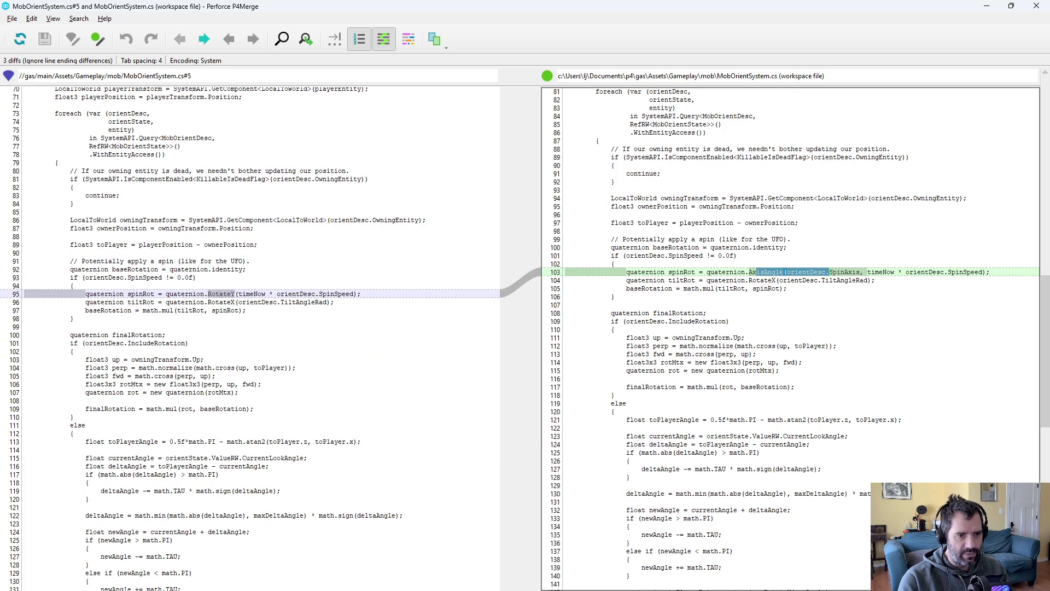
scroll(787, 339, down, 5)
key(alt+F4)
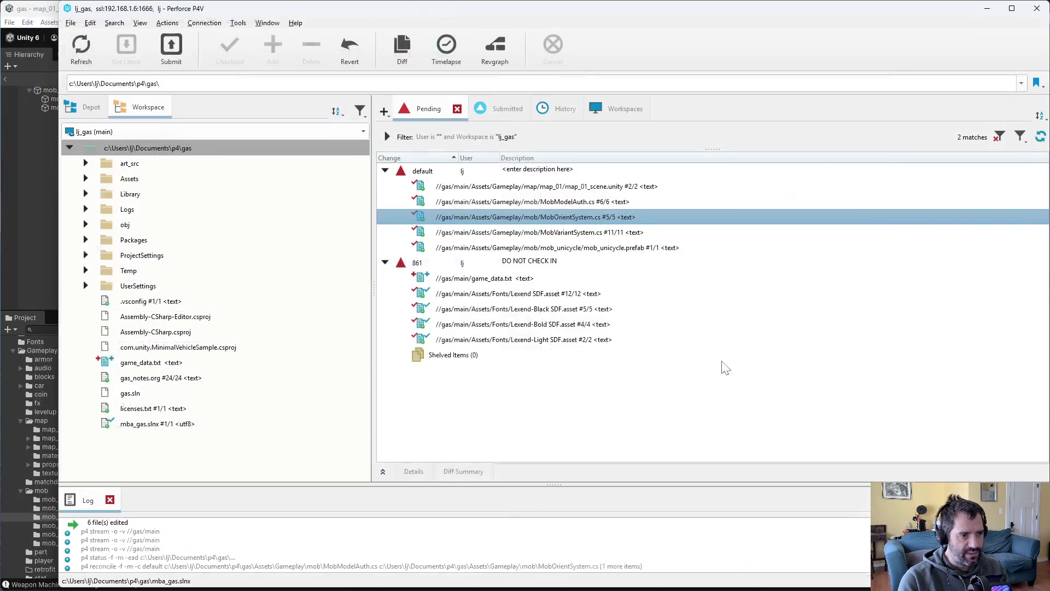
click(668, 245)
key(ctrl+d)
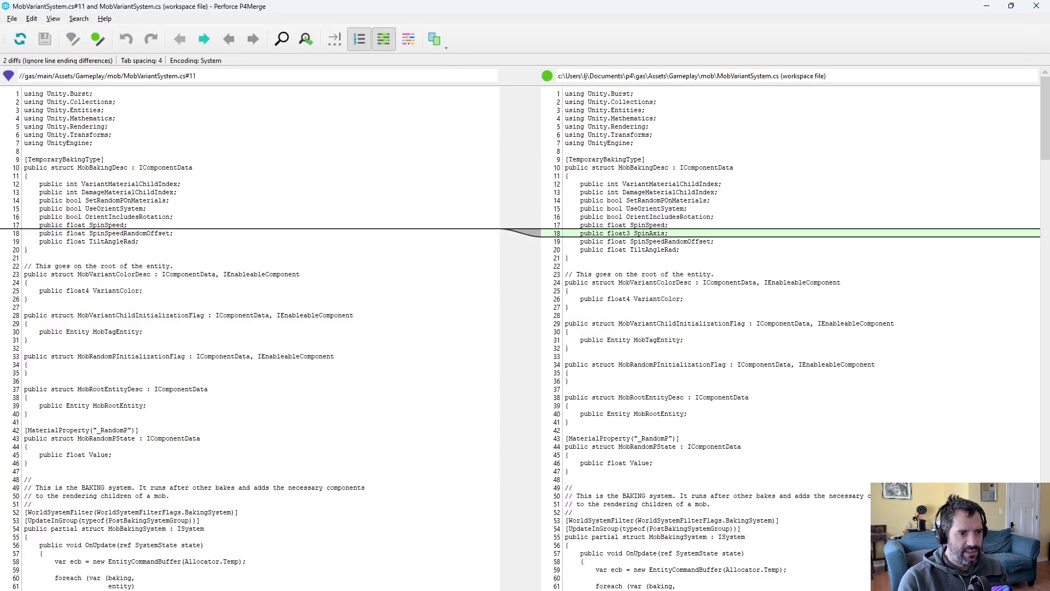
key(ctrl+2)
key(alt+F4)
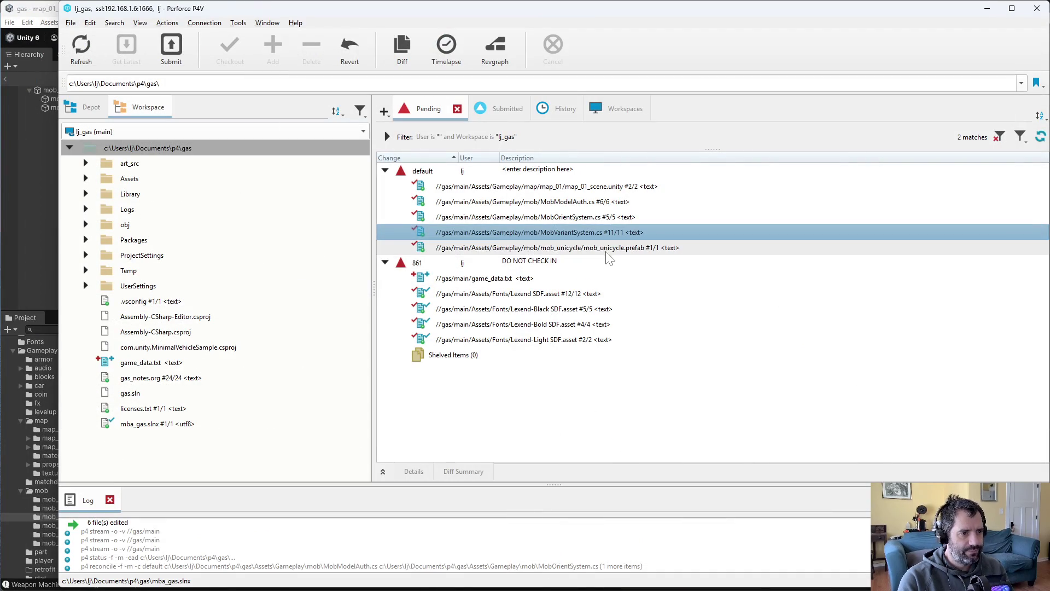
Review the map_01_scene.unity diff in the pending changelist.
click(610, 250)
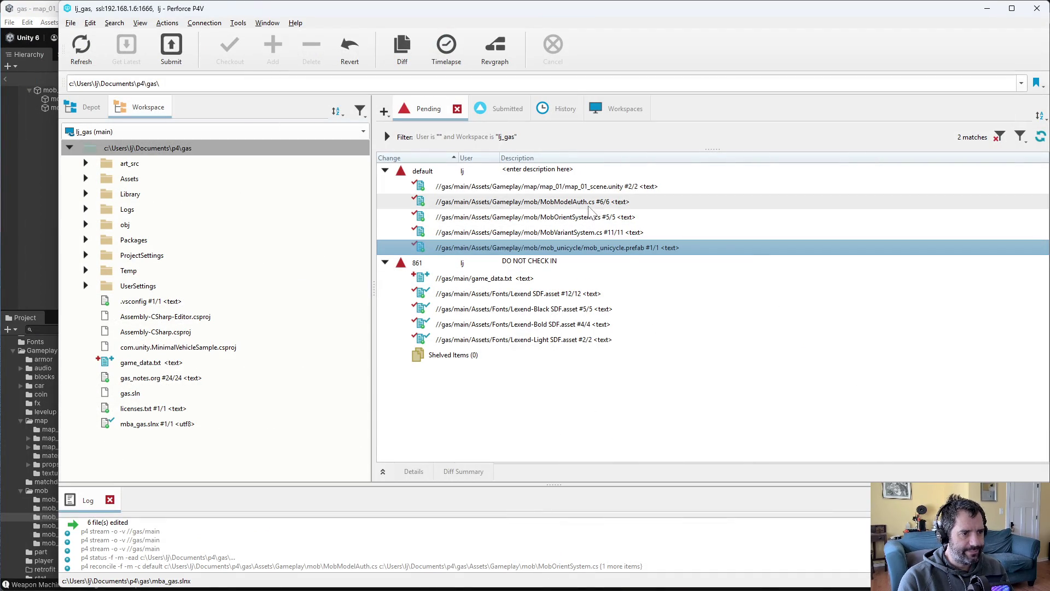
click(592, 204)
click(590, 190)
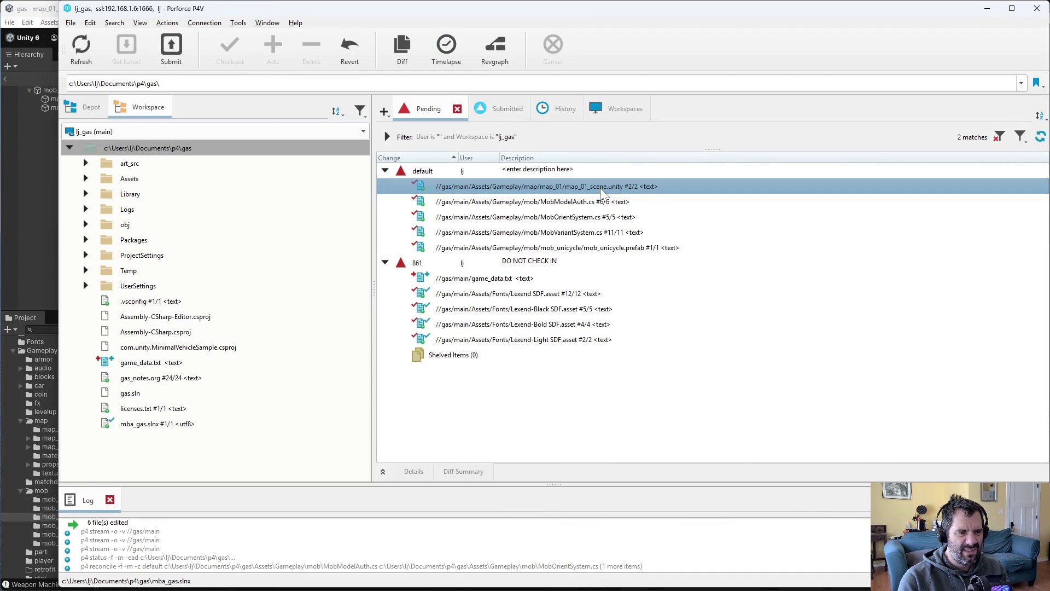
double_click(603, 188)
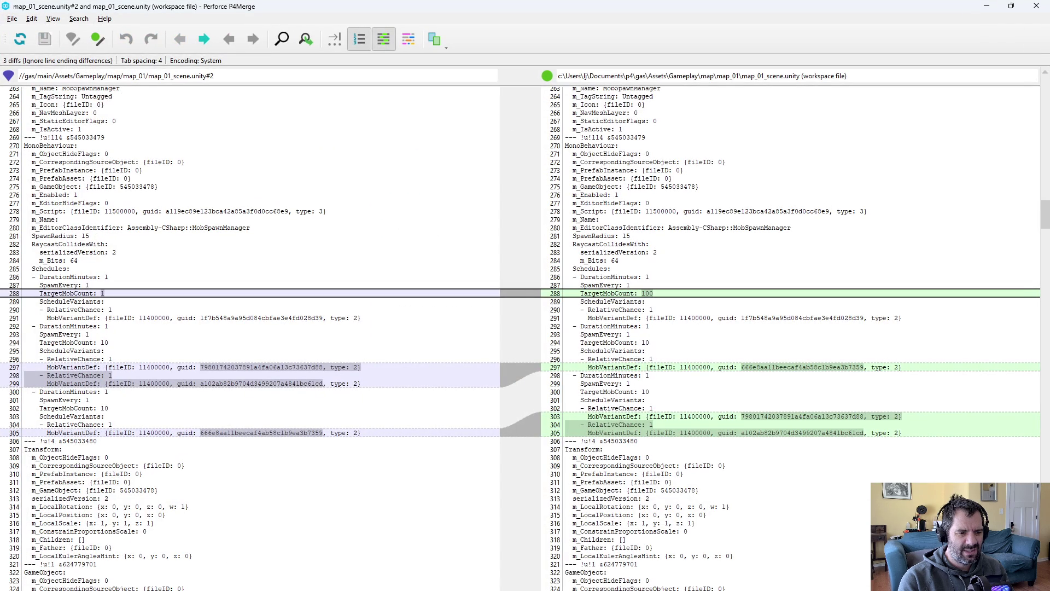
scroll(525, 329, down, 5)
key(alt+F4)
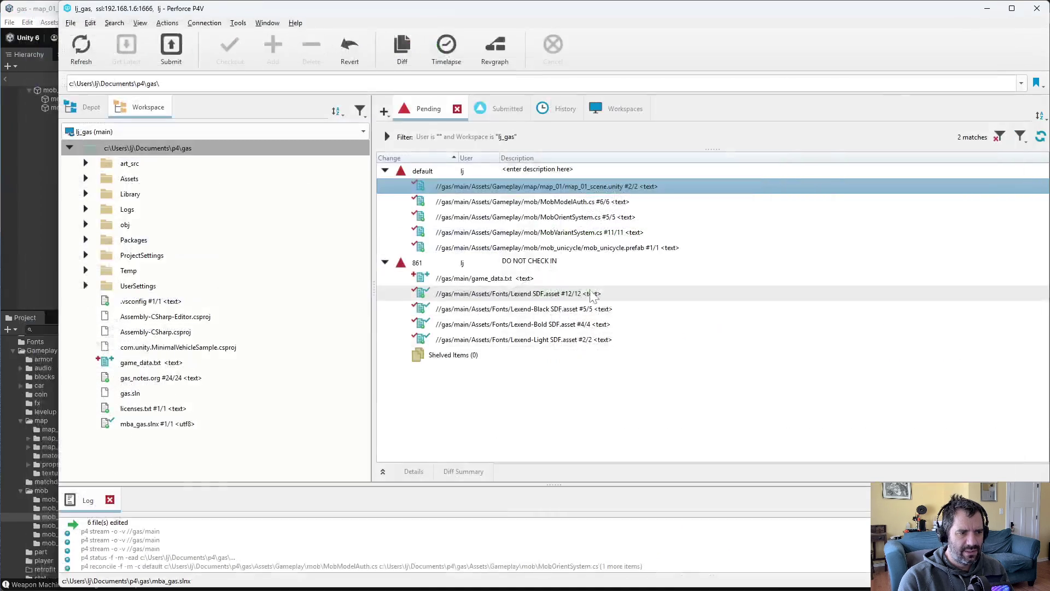
right_click(556, 187)
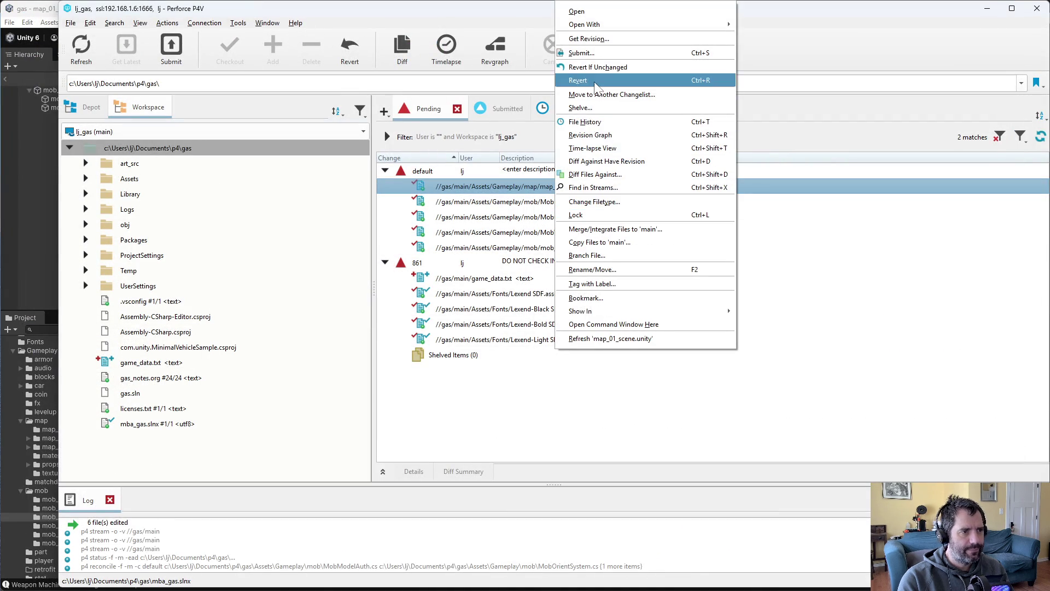
Revert map_01_scene.unity and describe the submit as 'unicycle mobs rotate their wheels' plus a speed TODO.
click(591, 67)
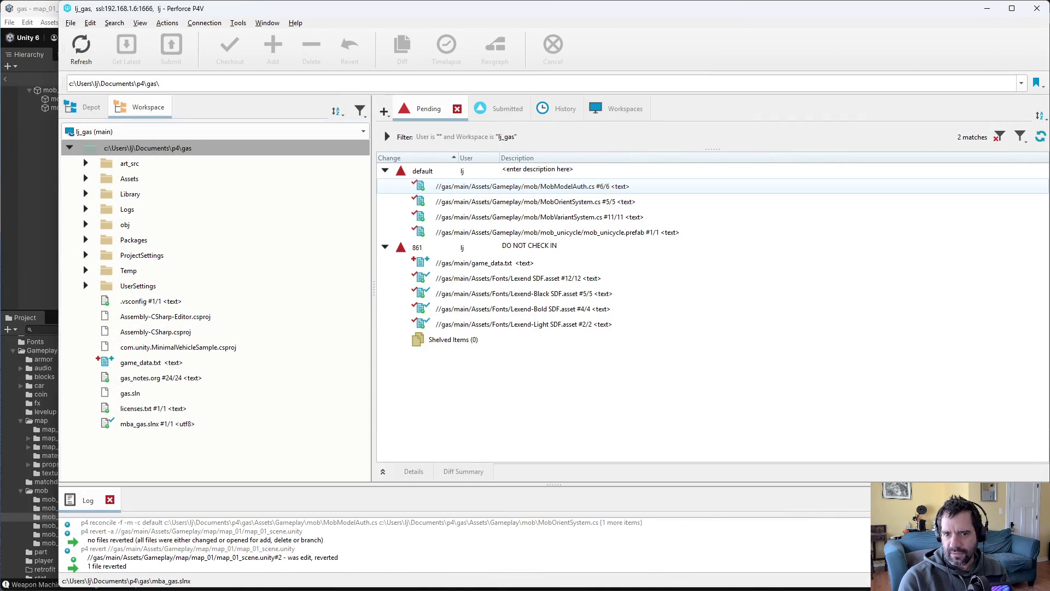
right_click(469, 176)
click(493, 185)
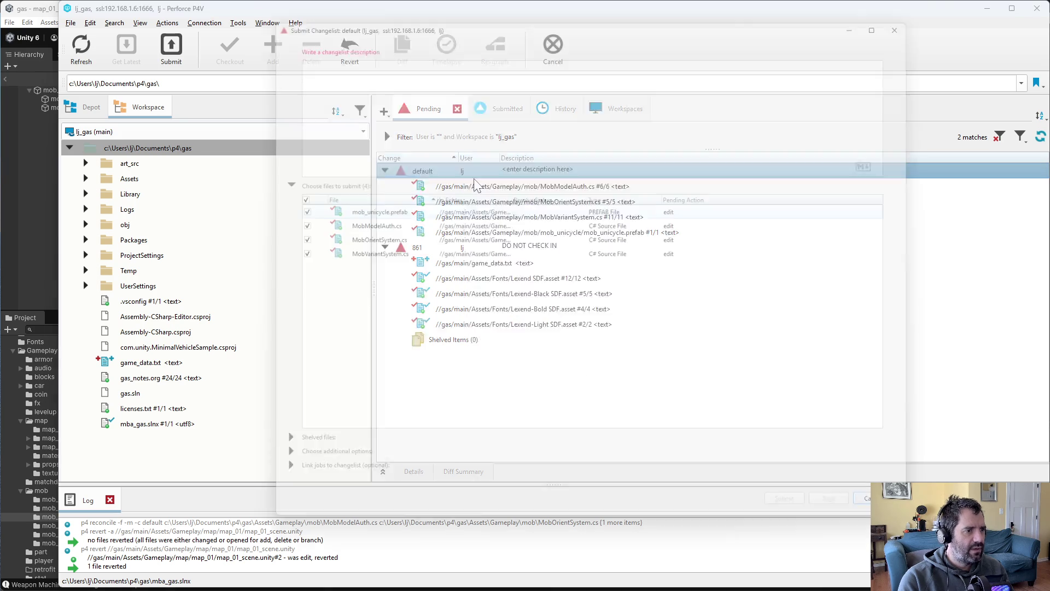
text(ui)
key(BackSpace)
key(BackSpace)
text(nicycle mobs )
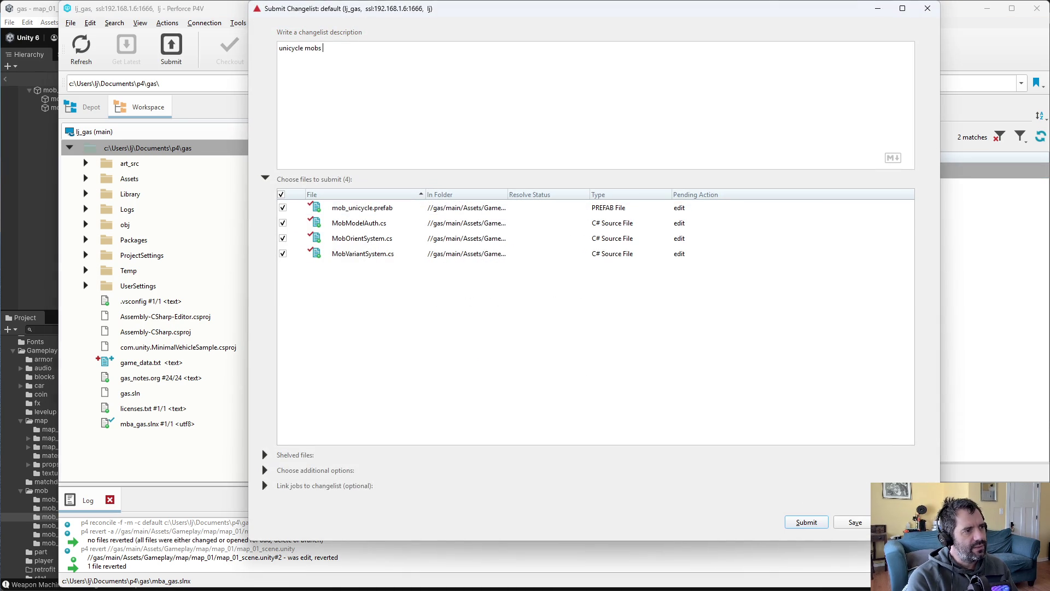
text(rotate their wheels)
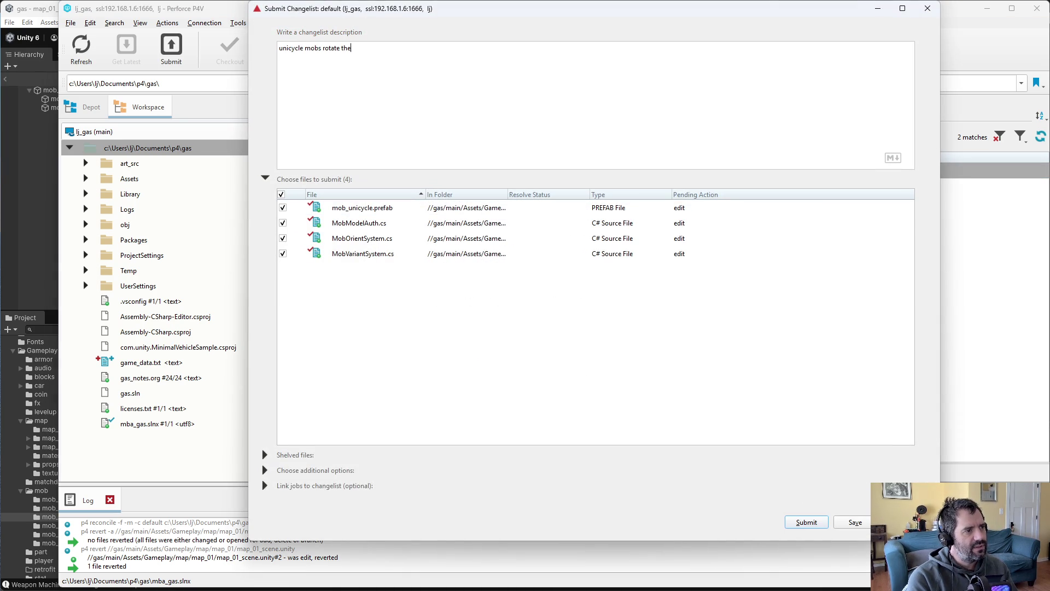
key(Return)
text(TODO: h)
text(ave it be related to speed?)
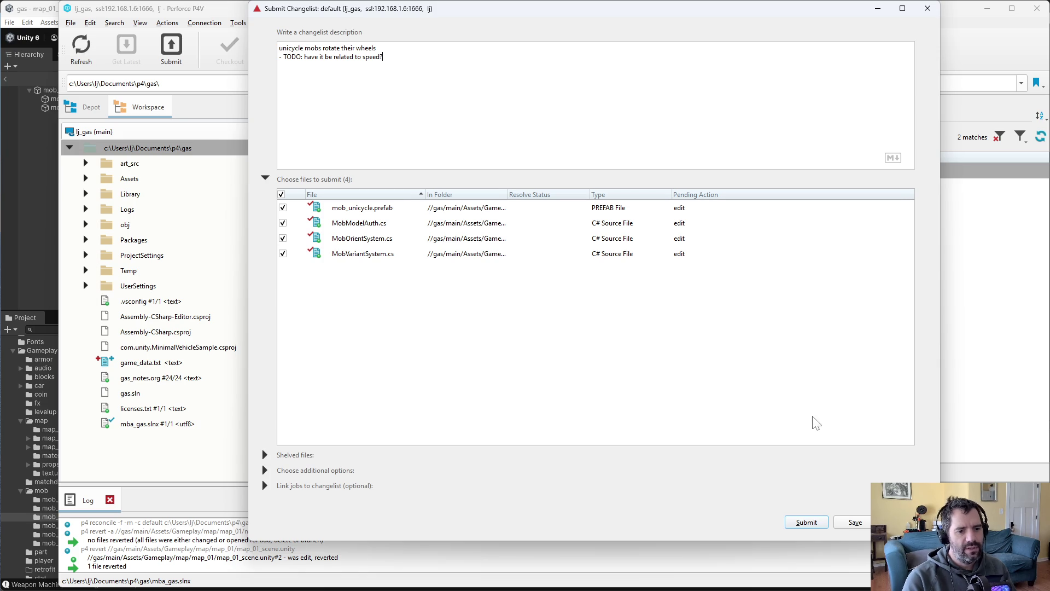
Submit the four files as change 1165 and reload the modified assets in Unity.
click(807, 521)
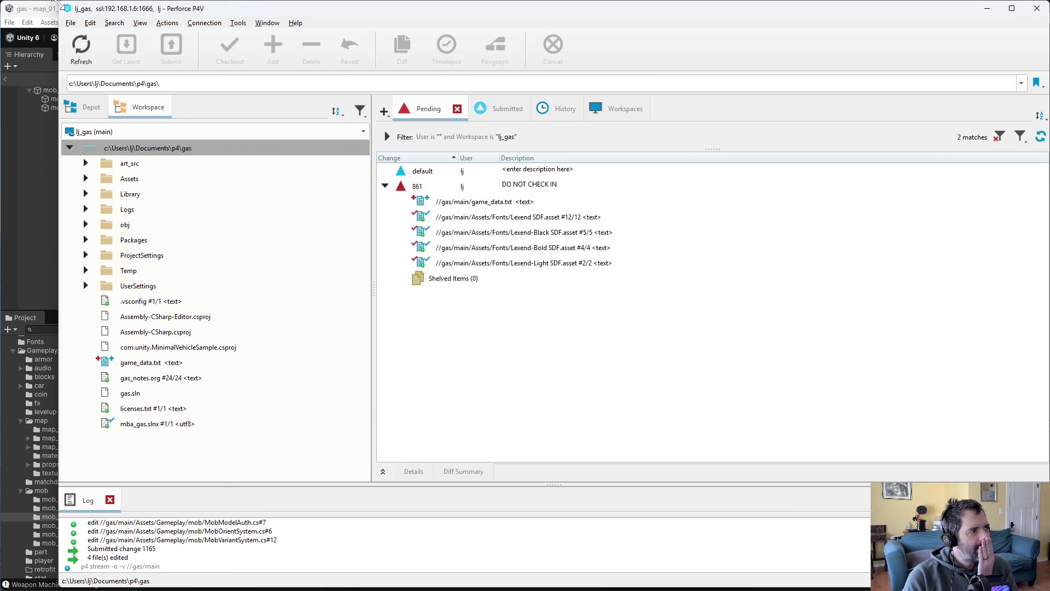
click(49, 10)
click(541, 321)
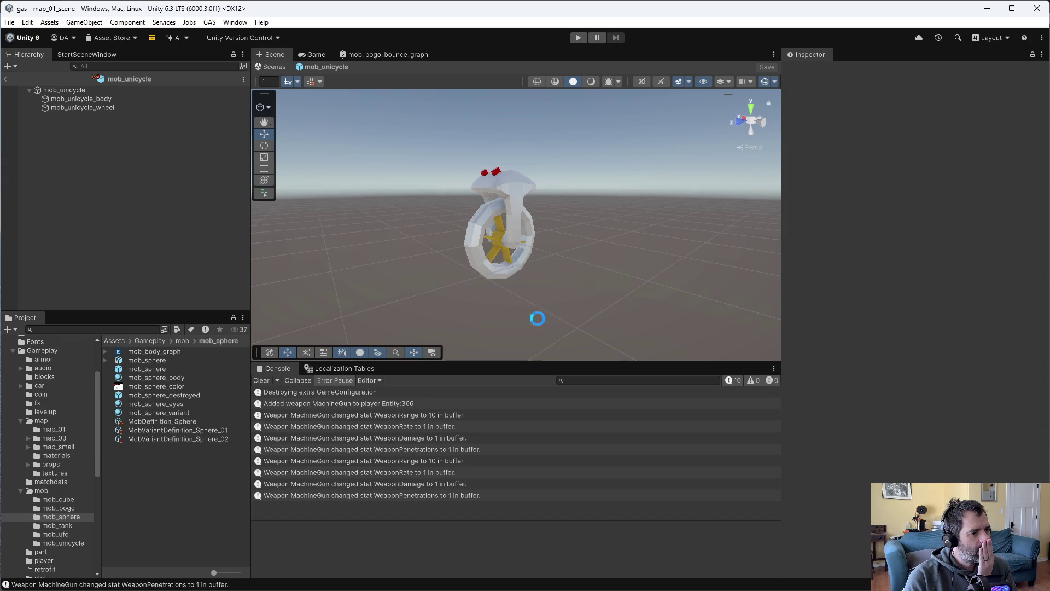